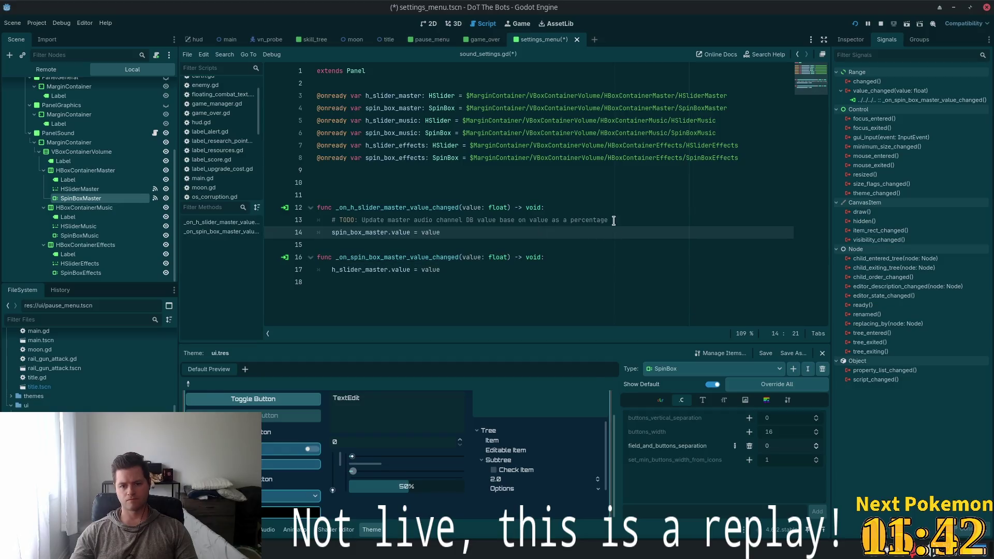
Add an empty line 18 to sound_settings.gd and save the script
{"action": "left_click", "coordinate": [438, 270]}
{"action": "key", "text": "Down"}
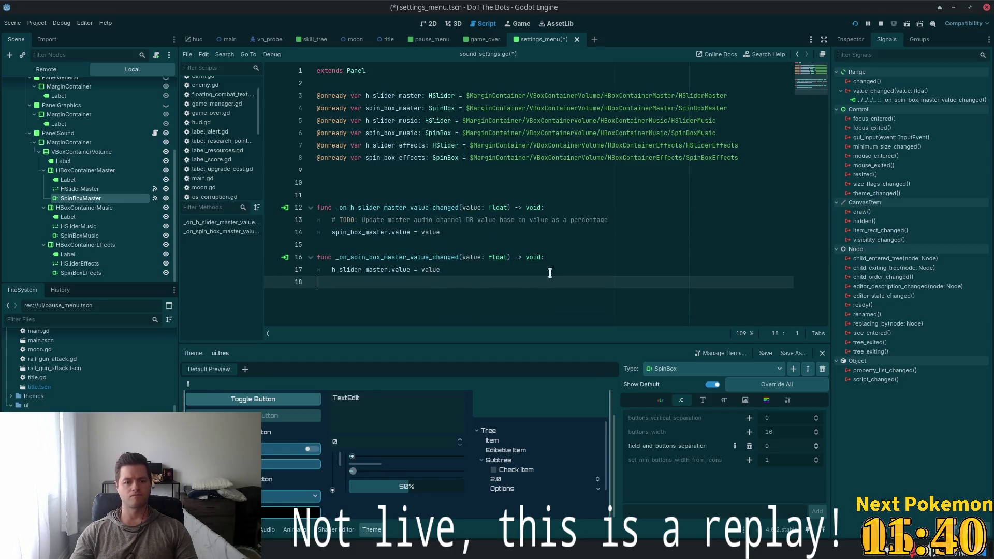
{"action": "key", "text": "ctrl+s"}
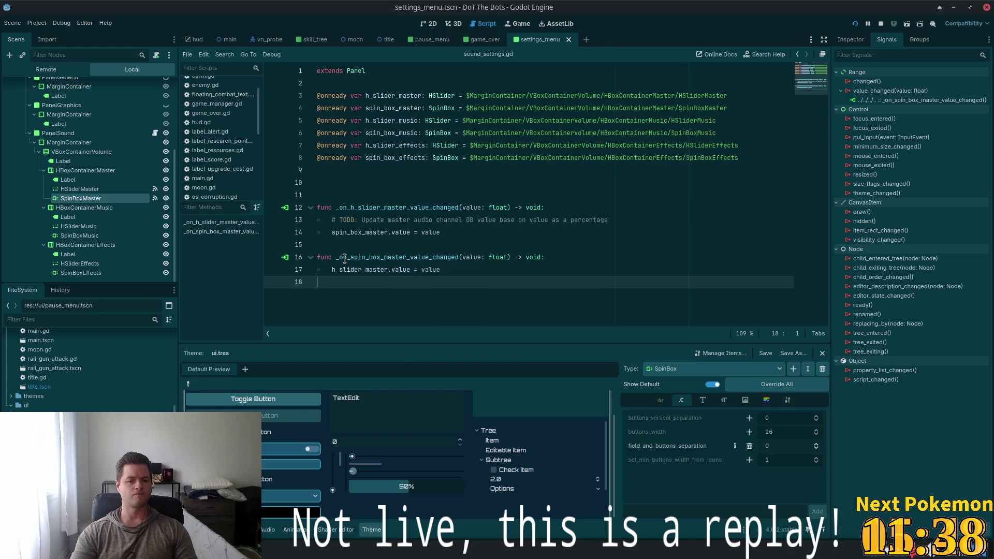
Connect HSliderMusic's value_changed with the suggested receiver, then delete the wrongly generated handler from settings_menu.gd
{"action": "left_click", "coordinate": [75, 226]}
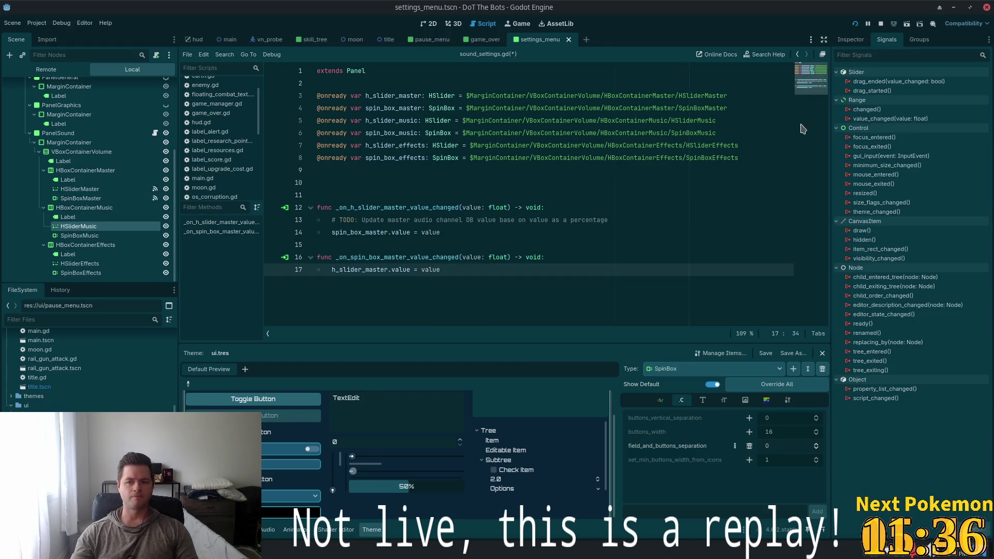
{"action": "double_click", "coordinate": [881, 118]}
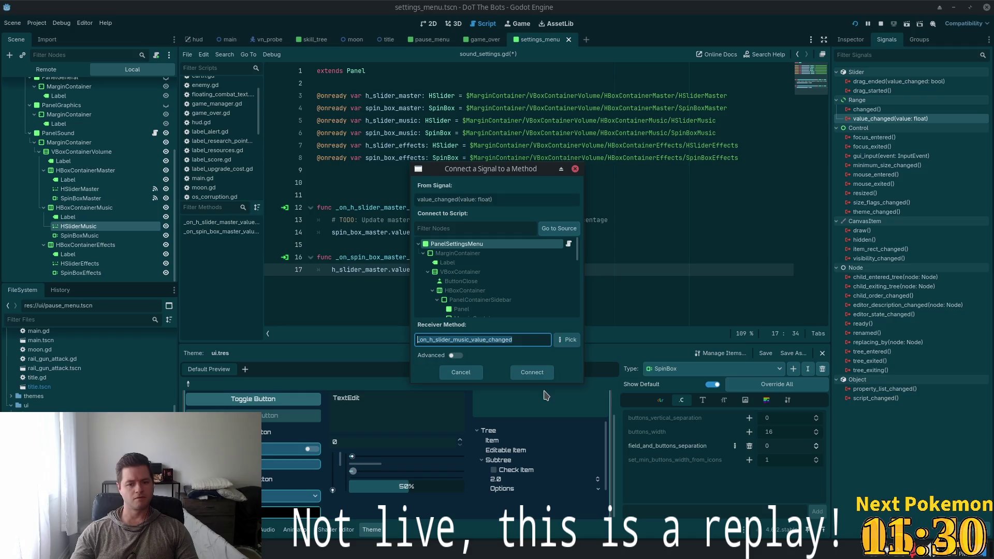
{"action": "left_click", "coordinate": [532, 372]}
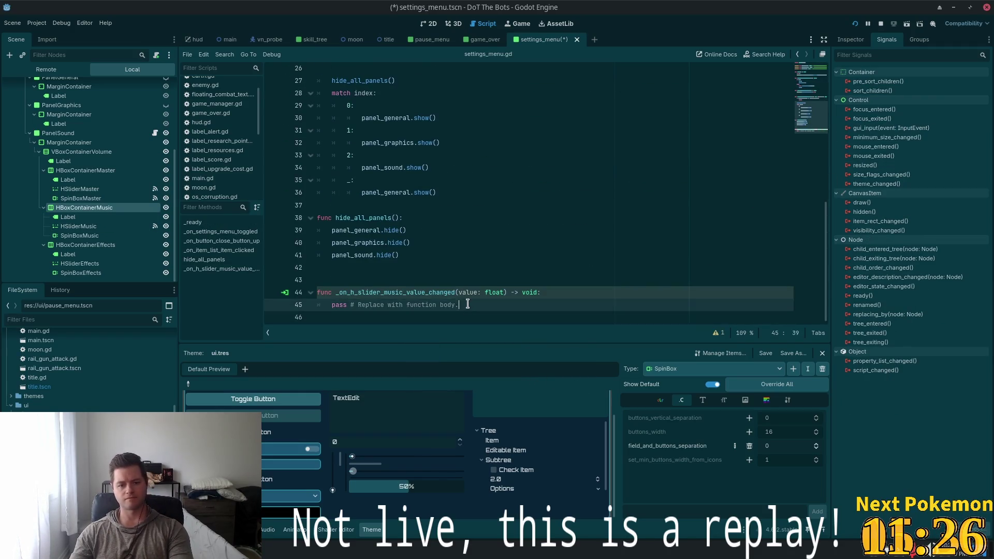
{"action": "left_click_drag", "start_coordinate": [468, 306], "coordinate": [317, 294]}
{"action": "key", "text": "BackSpace"}
{"action": "key", "text": "BackSpace"}
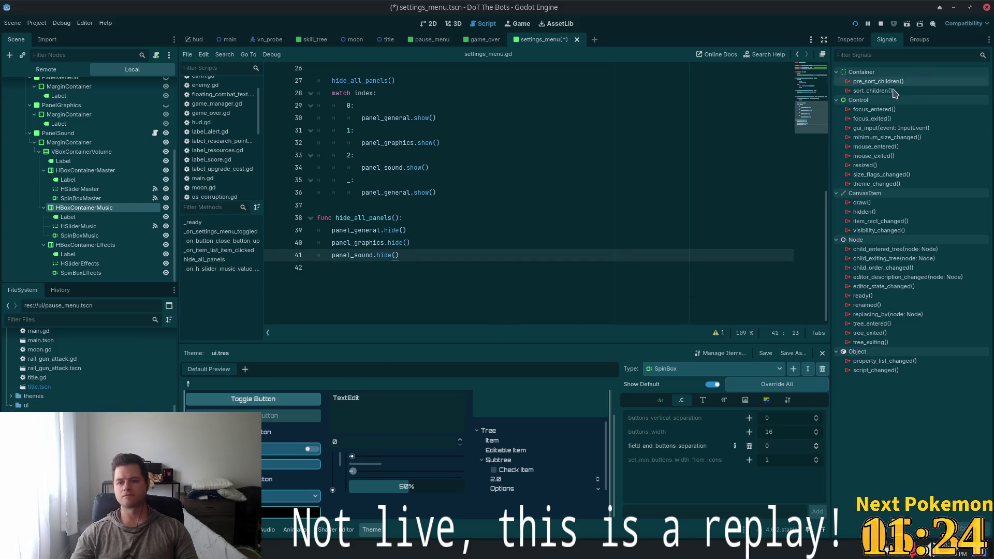
Remove the wrong connection and reconnect value_changed to PanelSound, then switch to the notes
{"action": "left_click", "coordinate": [78, 227]}
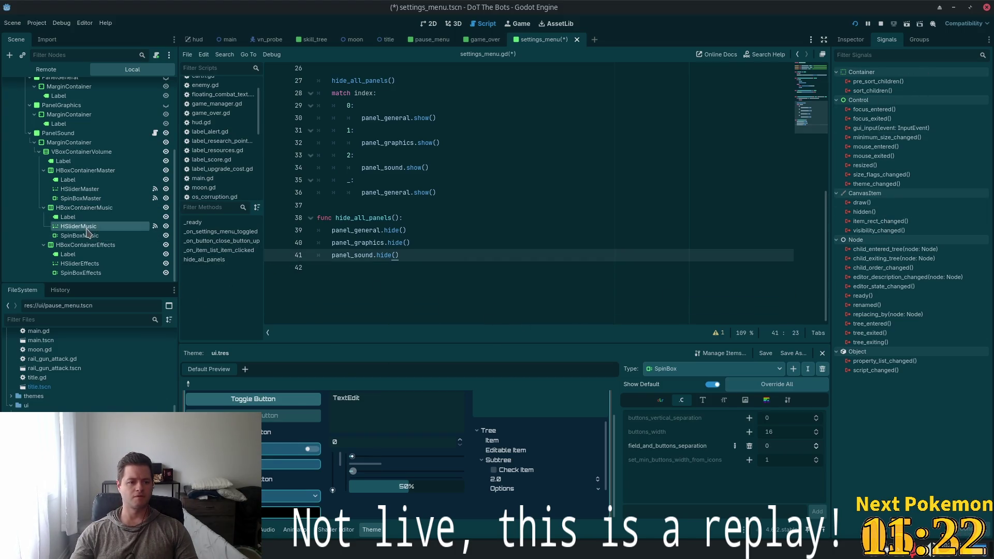
{"action": "left_click", "coordinate": [889, 130]}
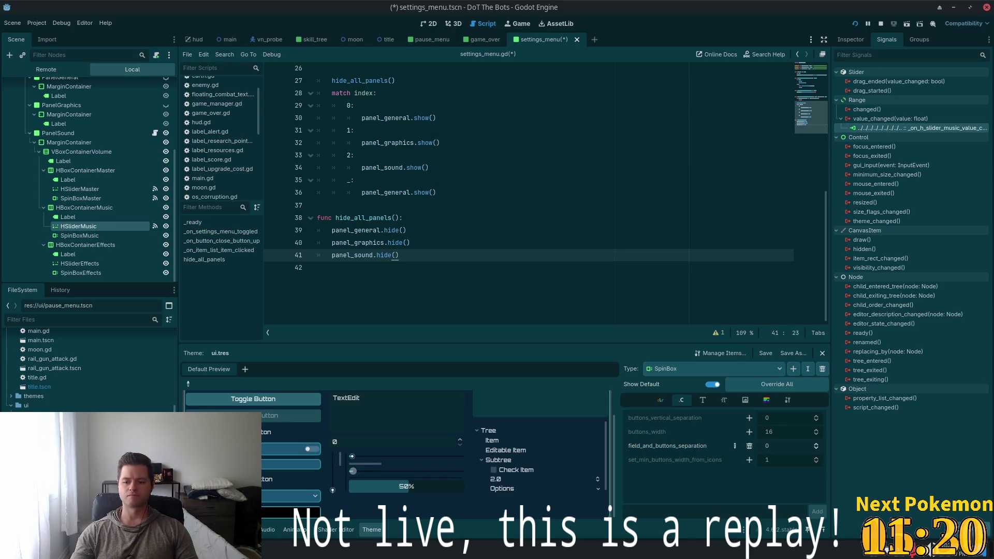
{"action": "key", "text": "Delete"}
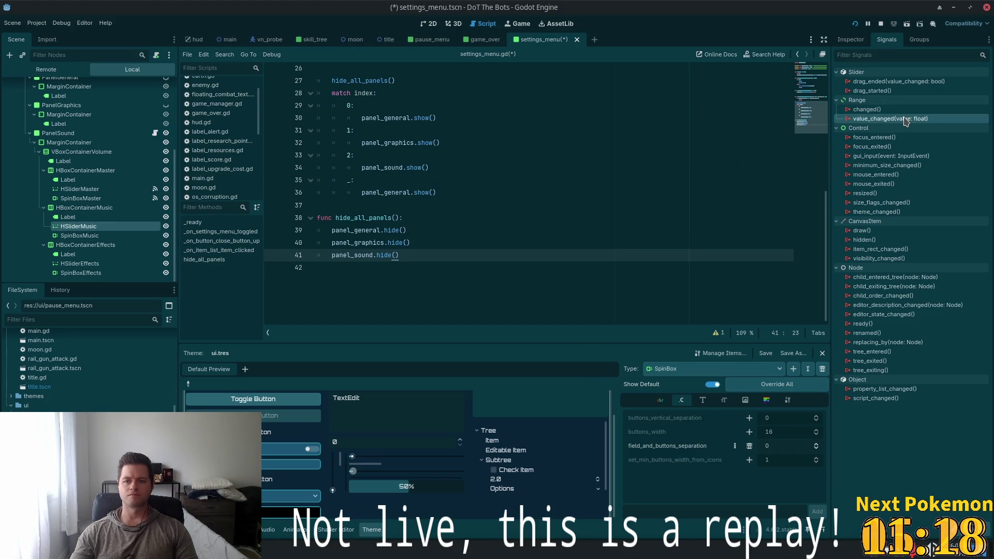
{"action": "double_click", "coordinate": [906, 119]}
{"action": "scroll", "coordinate": [526, 280], "scroll_direction": "down", "scroll_amount": 5}
{"action": "scroll", "coordinate": [576, 291], "scroll_direction": "down", "scroll_amount": 1}
{"action": "left_click", "coordinate": [499, 258]}
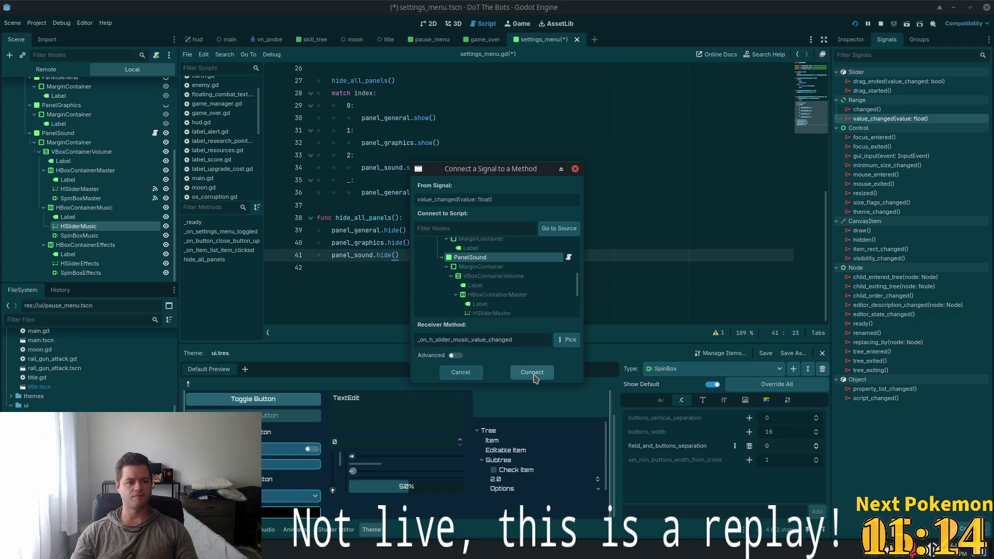
{"action": "left_click", "coordinate": [534, 376]}
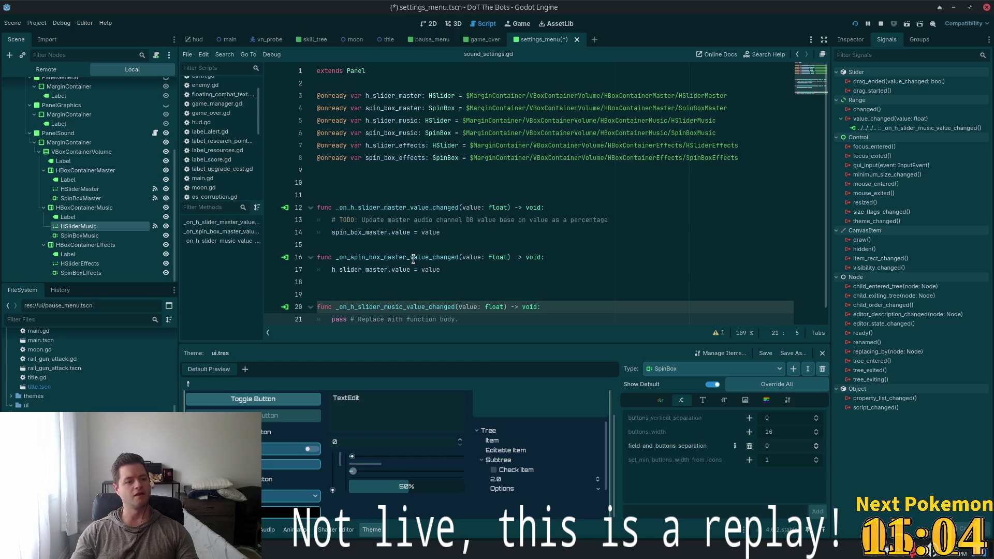
{"action": "mouse_move", "coordinate": [413, 270]}
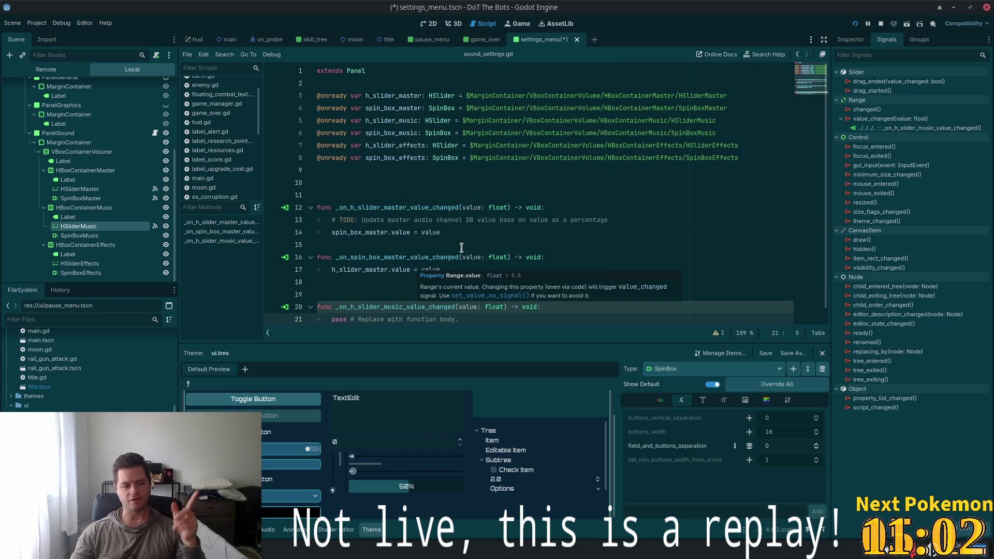
{"action": "key", "text": "alt+Tab"}
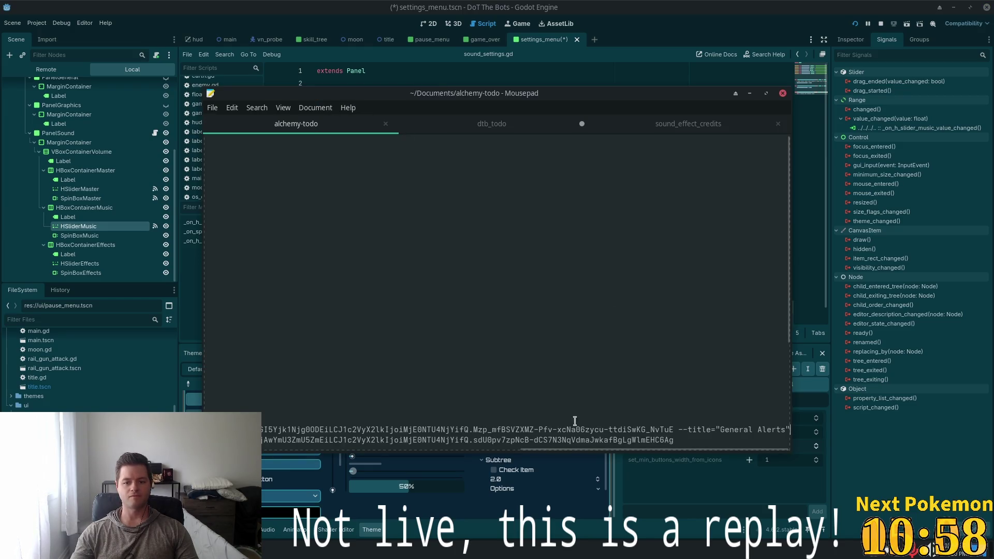
Below the TODO list, add a note to use Oracle instead of AWS for hosting, then minimize Mousepad
{"action": "scroll", "coordinate": [568, 448], "scroll_direction": "left", "scroll_amount": 10}
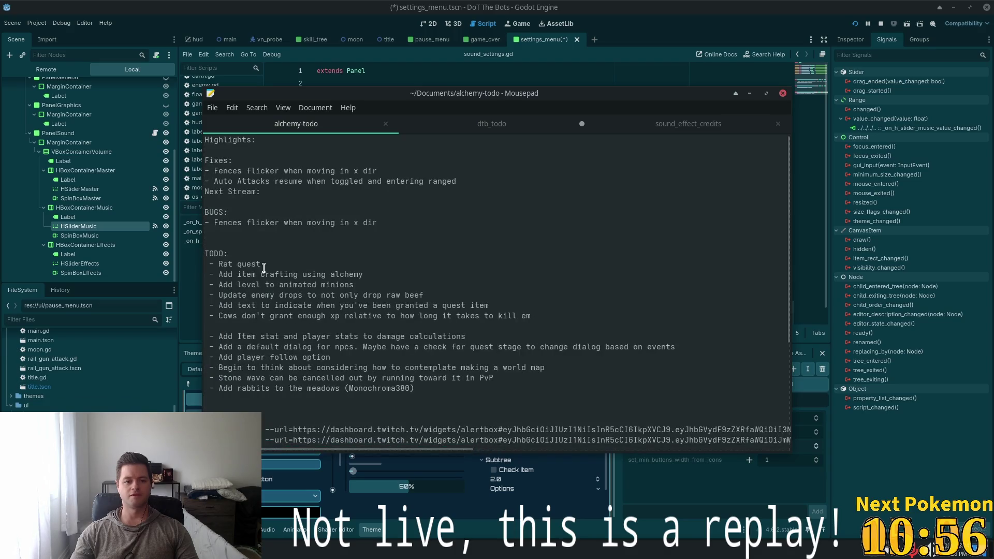
{"action": "left_click", "coordinate": [248, 252]}
{"action": "key", "text": "Return"}
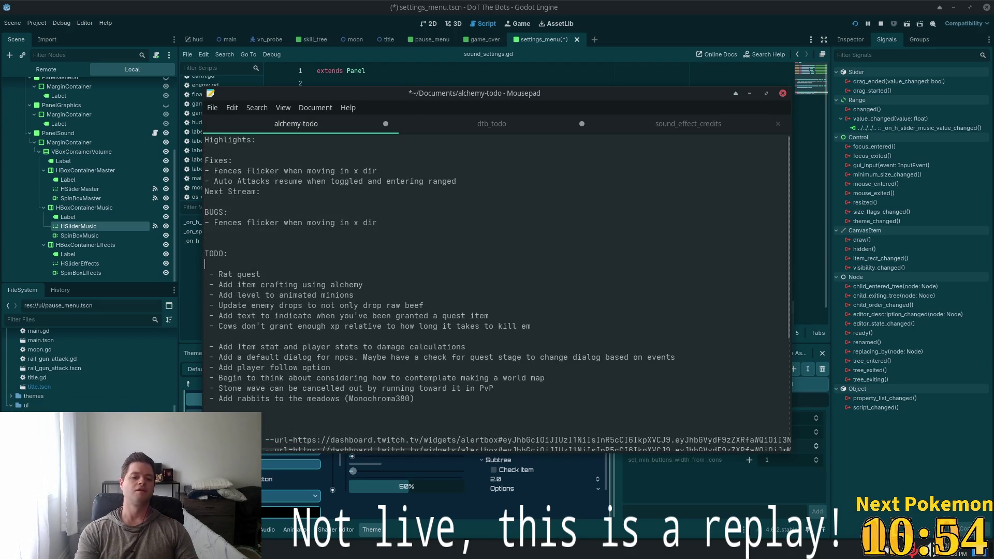
{"action": "key", "text": "ctrl+z"}
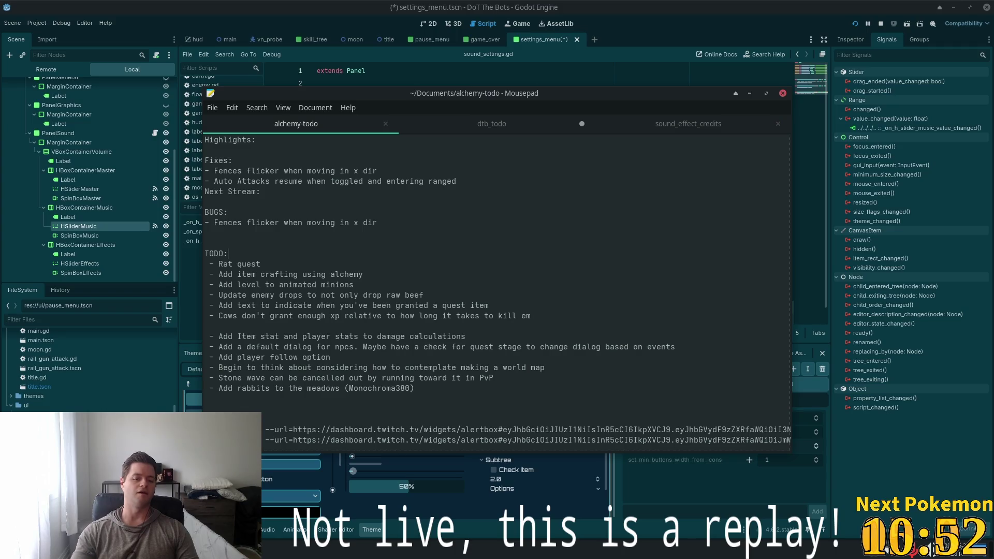
{"action": "triple_click", "coordinate": [438, 399]}
{"action": "key", "text": "Return"}
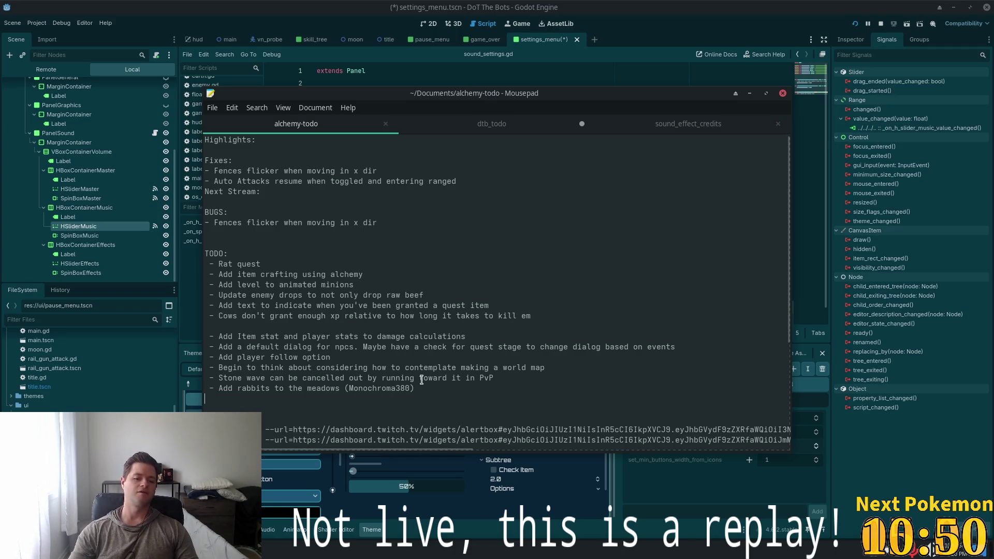
{"action": "key", "text": "Return"}
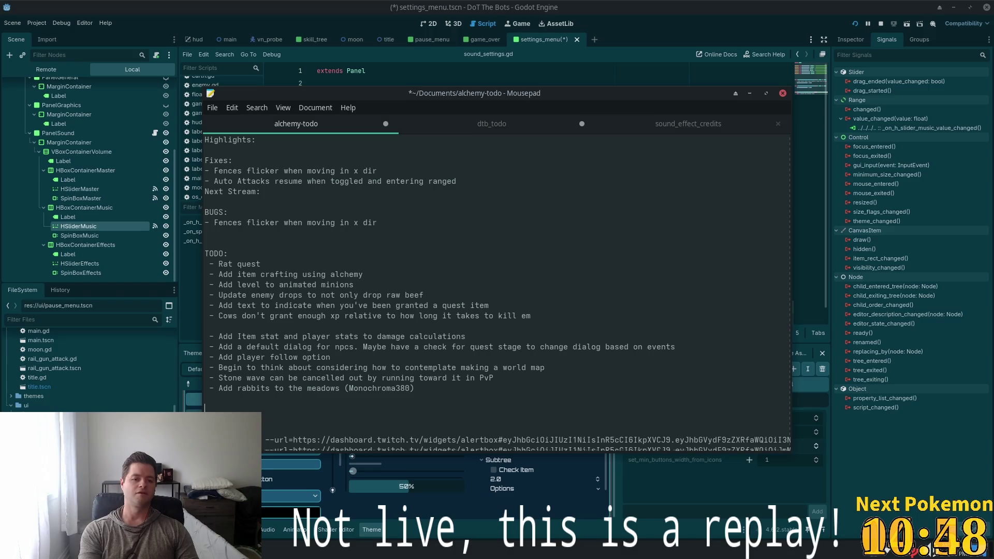
{"action": "type", "text": "US"}
{"action": "type", "text": "OIR"}
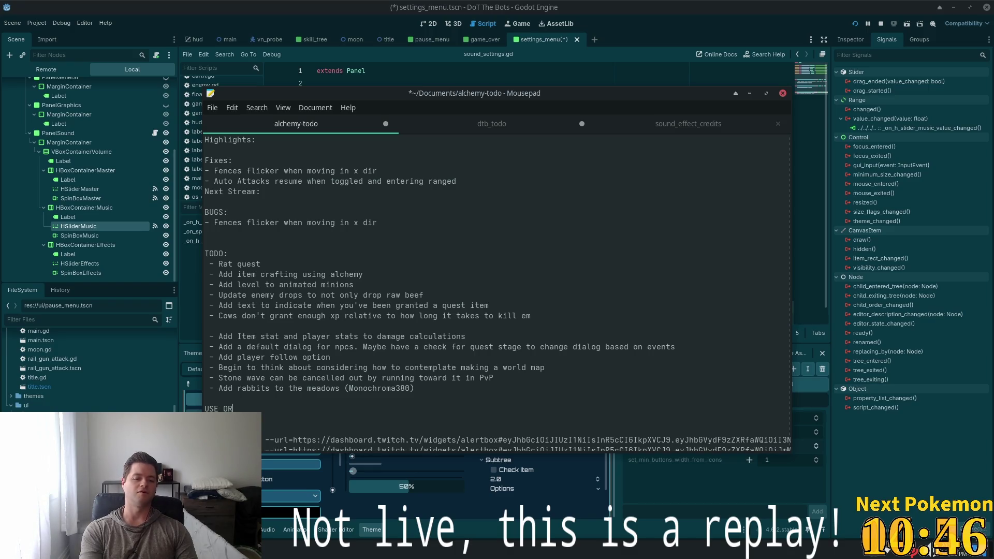
{"action": "type", "text": "ACLE INSTEAD O"}
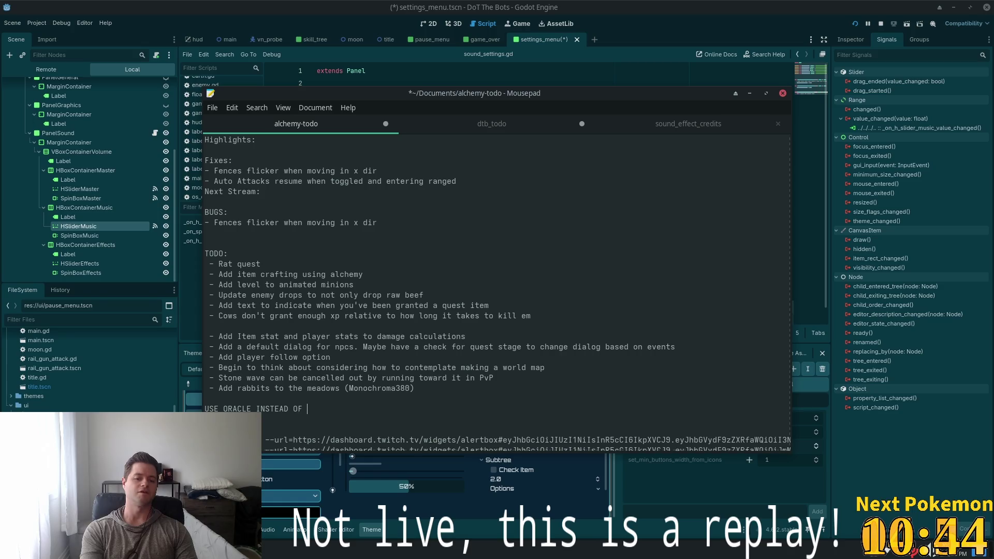
{"action": "type", "text": " FOR HOSTING"}
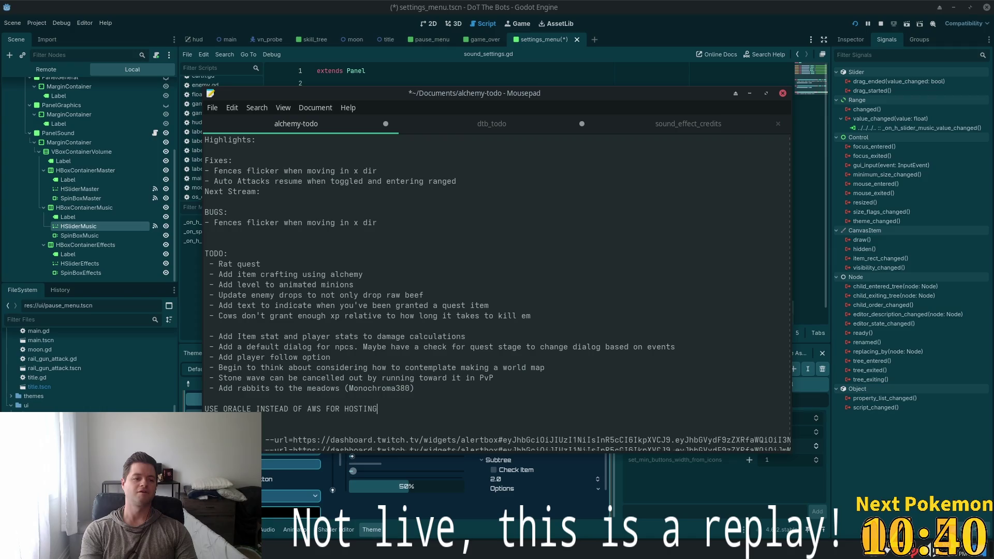
{"action": "type", "text": "! Cl"}
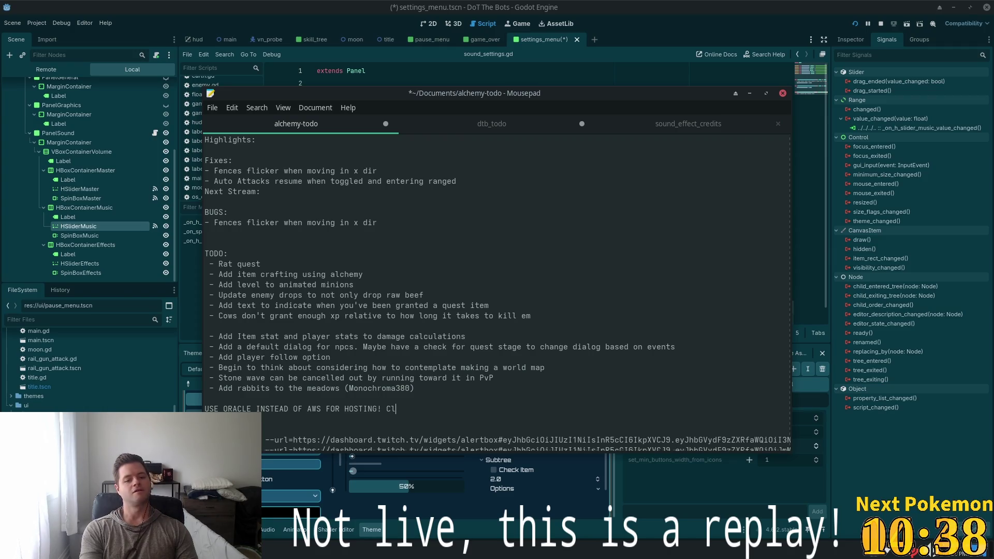
{"action": "type", "text": "oud prices are 1/10"}
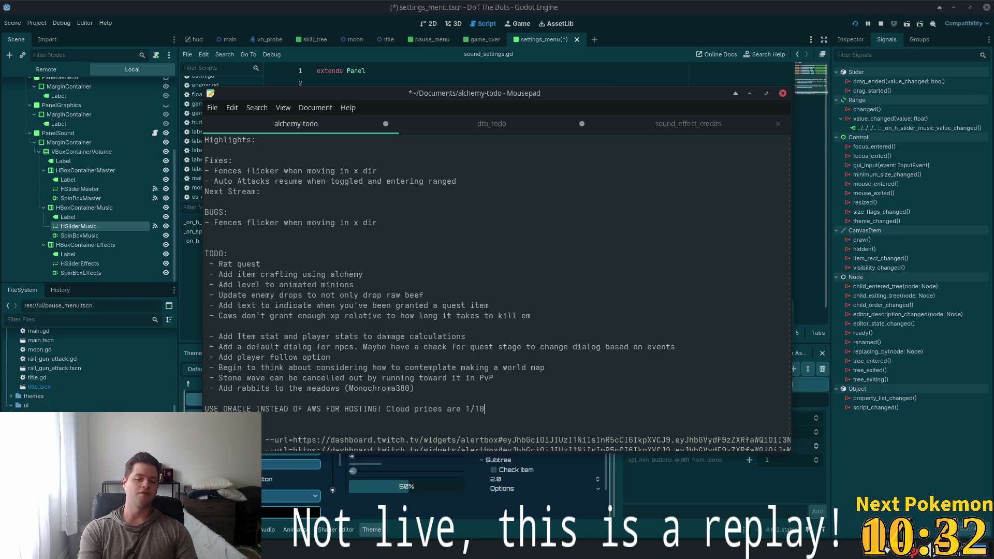
{"action": "type", "text": "th"}
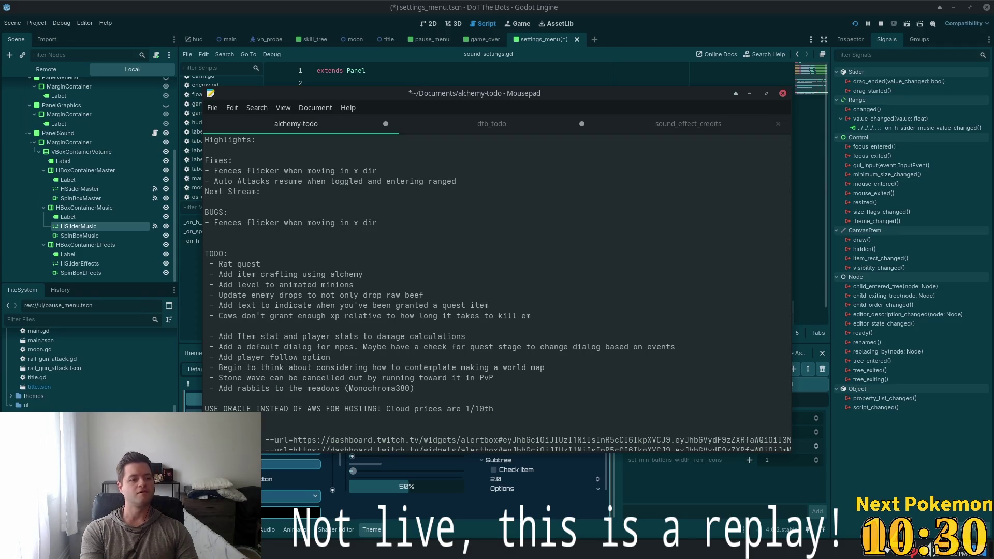
{"action": "type", "text": " and free t"}
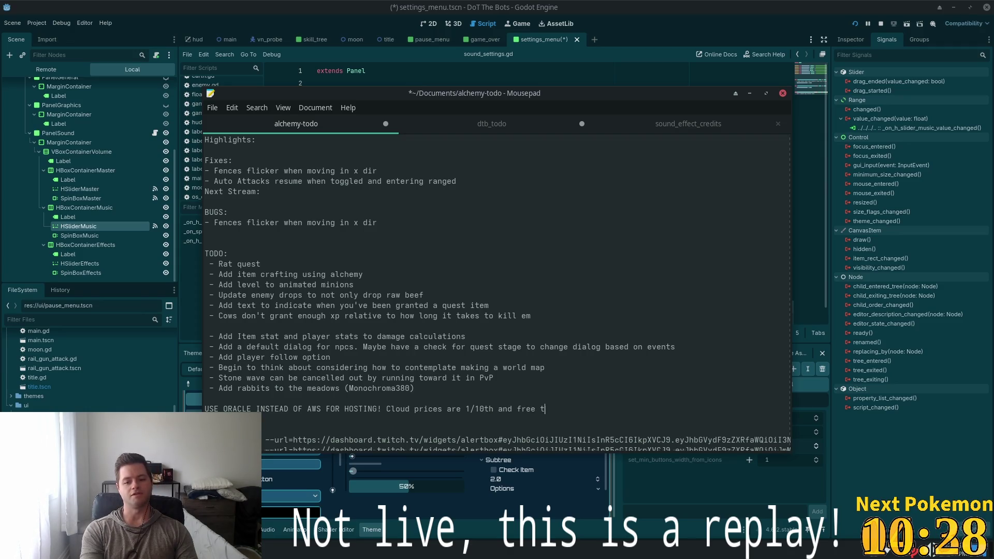
{"action": "type", "text": "eir is ge"}
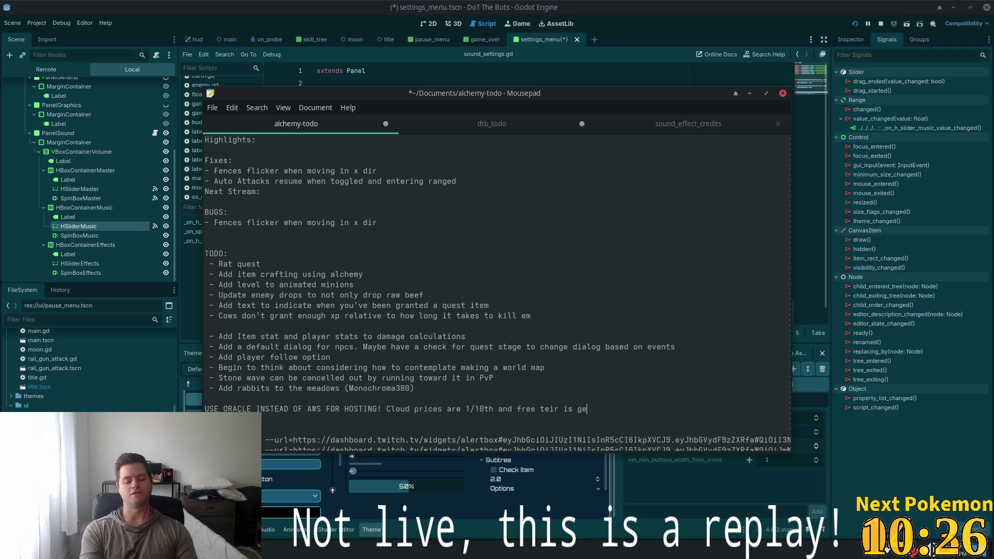
{"action": "type", "text": "neraous"}
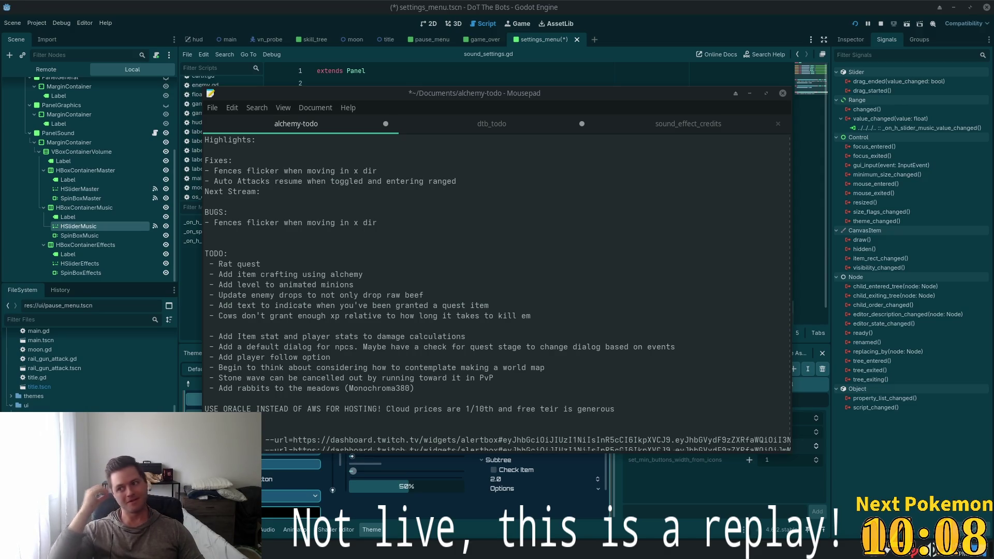
{"action": "left_click", "coordinate": [506, 211]}
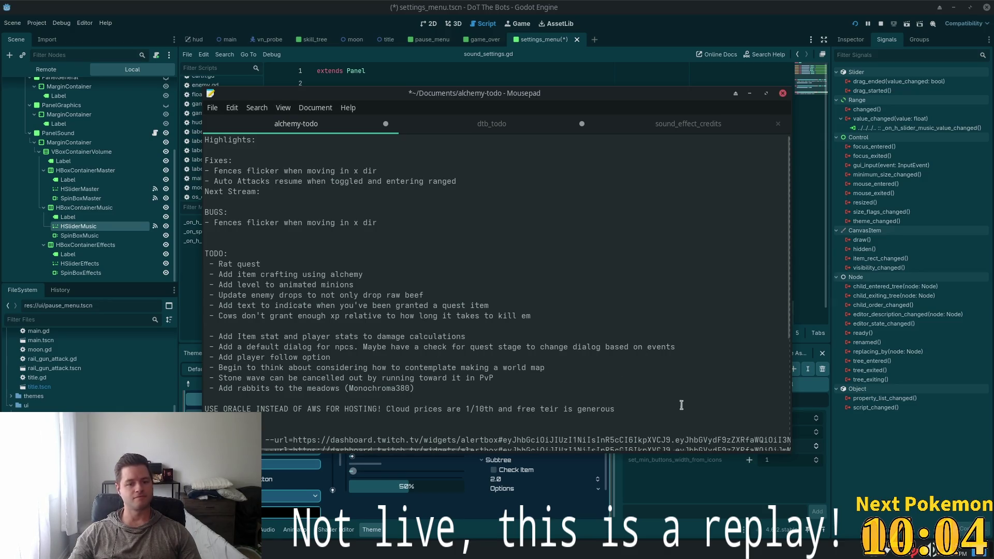
{"action": "left_click", "coordinate": [646, 23]}
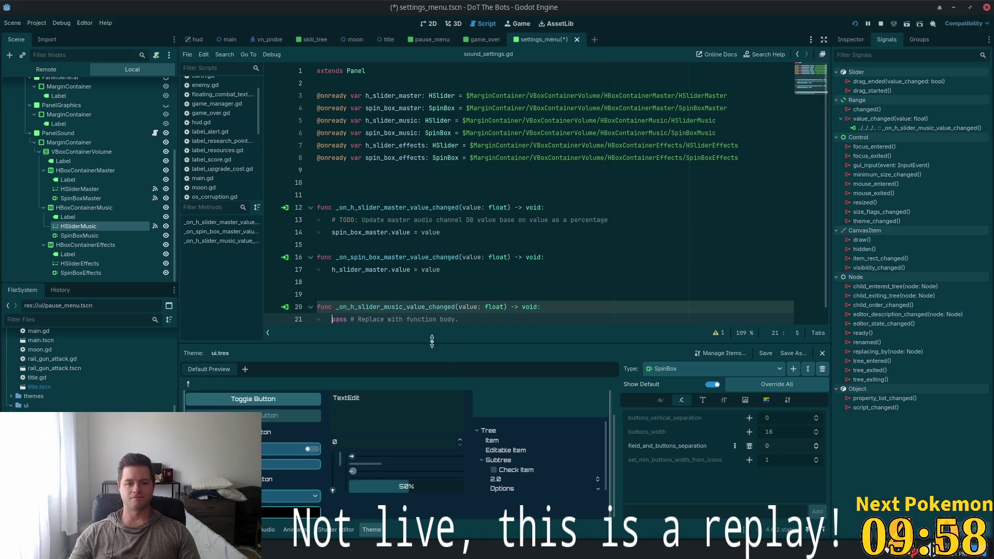
Delete the blank line above the music slider handler
{"action": "scroll", "coordinate": [601, 253], "scroll_direction": "down", "scroll_amount": 1}
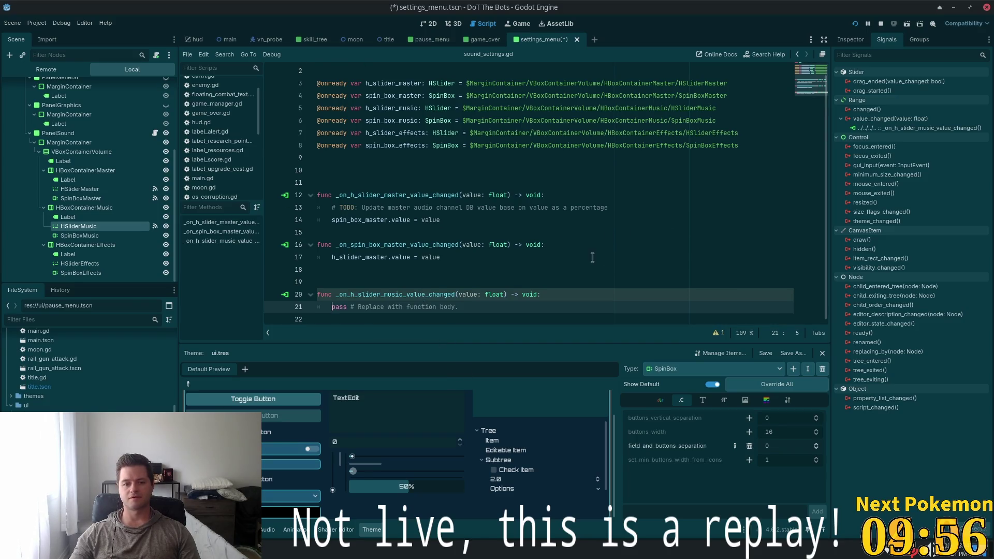
{"action": "left_click", "coordinate": [405, 282]}
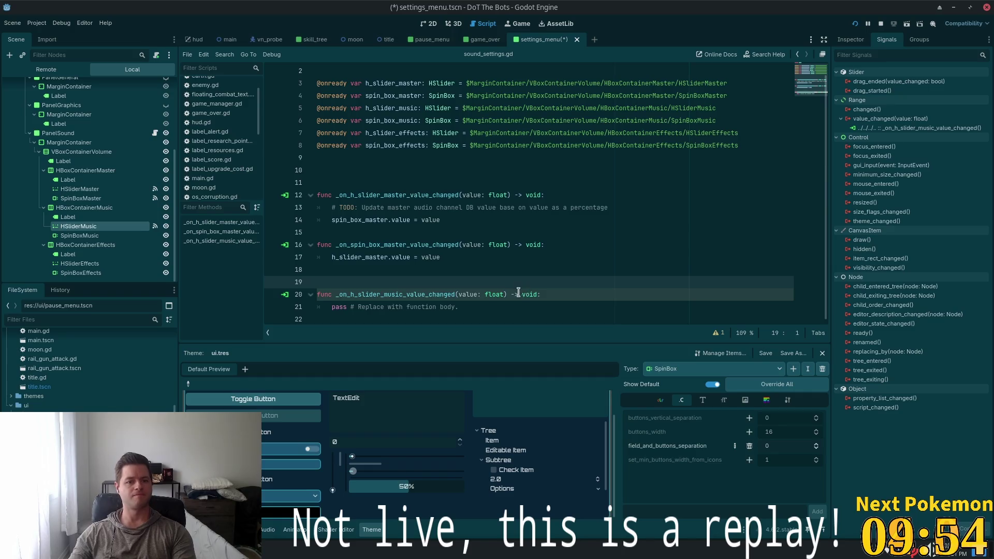
{"action": "key", "text": "BackSpace"}
Replace the handler's pass with 'spin_box_music.value = value' and switch to the notes
{"action": "left_click_drag", "start_coordinate": [458, 293], "coordinate": [330, 293]}
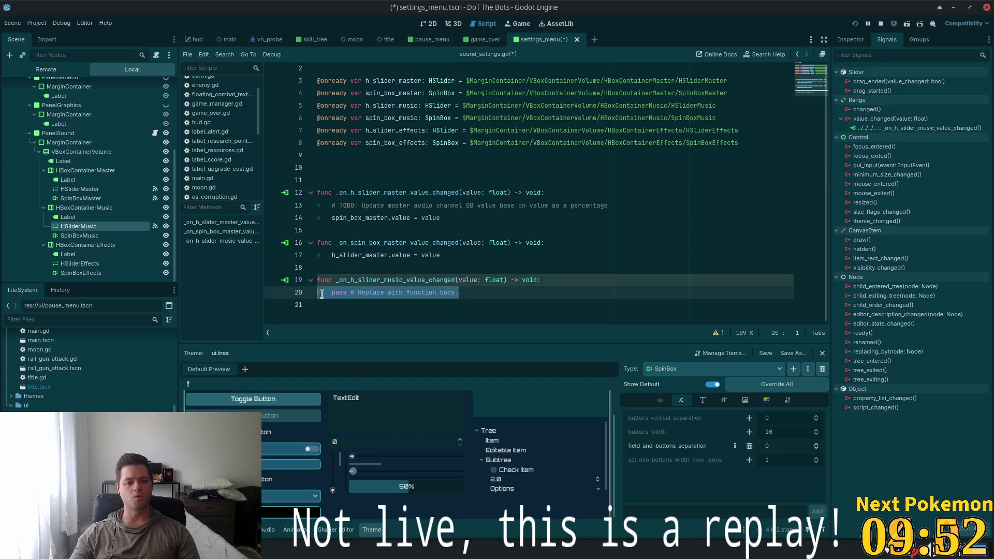
{"action": "left_click", "coordinate": [384, 118]}
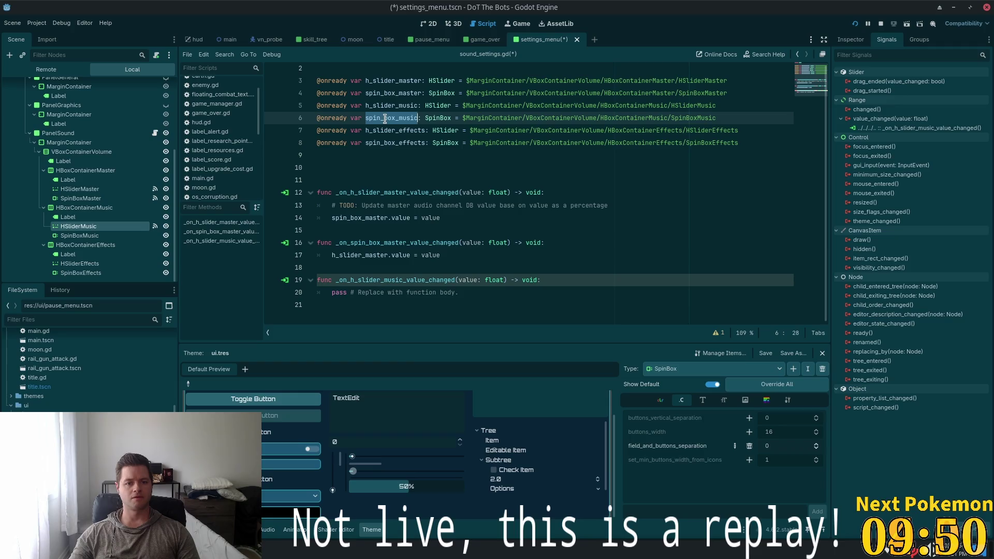
{"action": "left_click", "coordinate": [458, 281]}
{"action": "left_click_drag", "start_coordinate": [474, 293], "coordinate": [332, 293]}
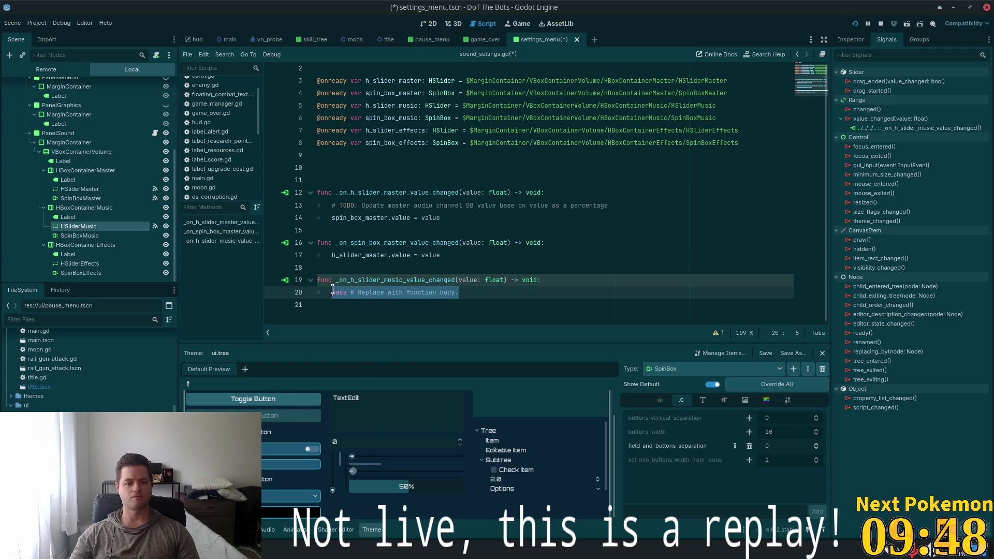
{"action": "type", "text": "spin_box_music.value"}
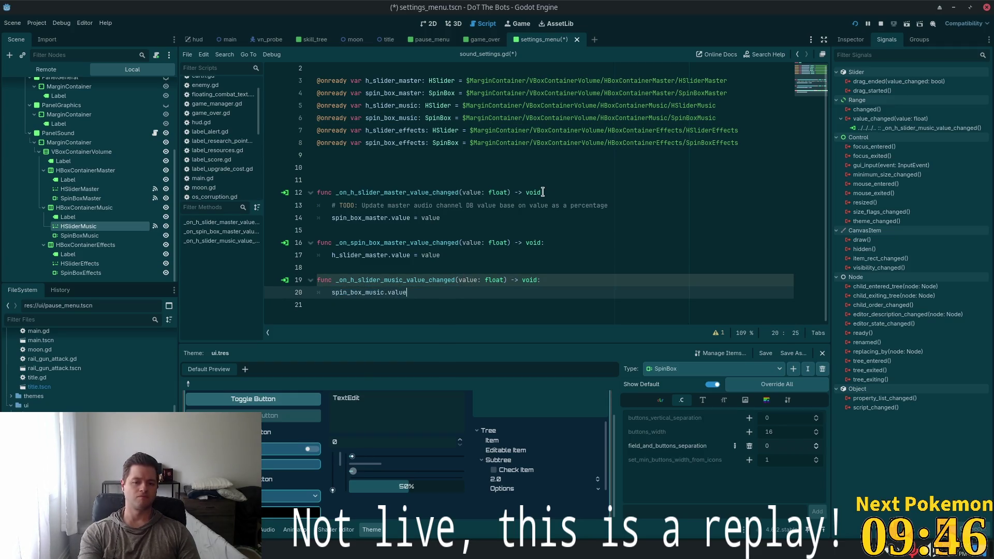
{"action": "type", "text": " ="}
{"action": "key", "text": "BackSpace"}
{"action": "key", "text": "BackSpace"}
{"action": "type", "text": "value"}
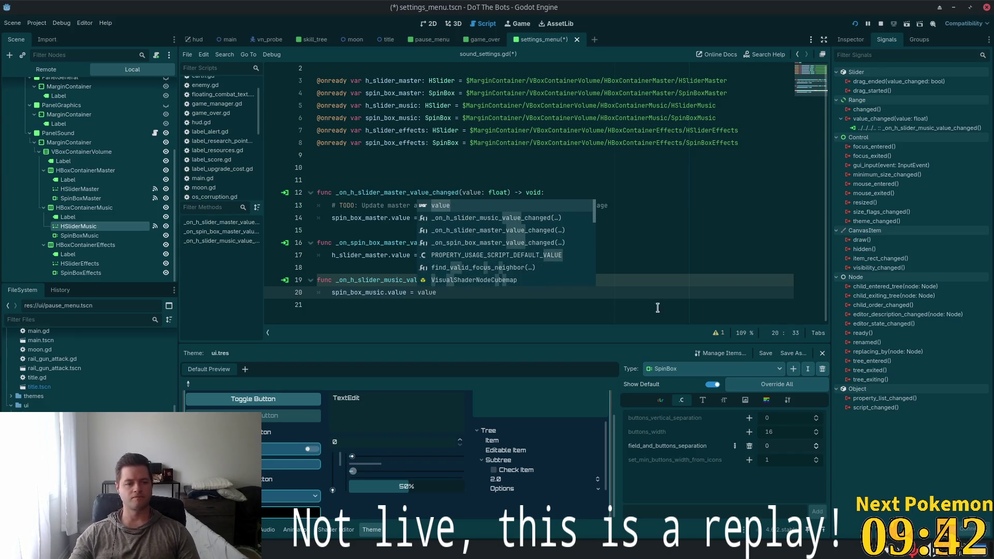
{"action": "scroll", "coordinate": [637, 238], "scroll_direction": "up", "scroll_amount": 1}
{"action": "key", "text": "Up"}
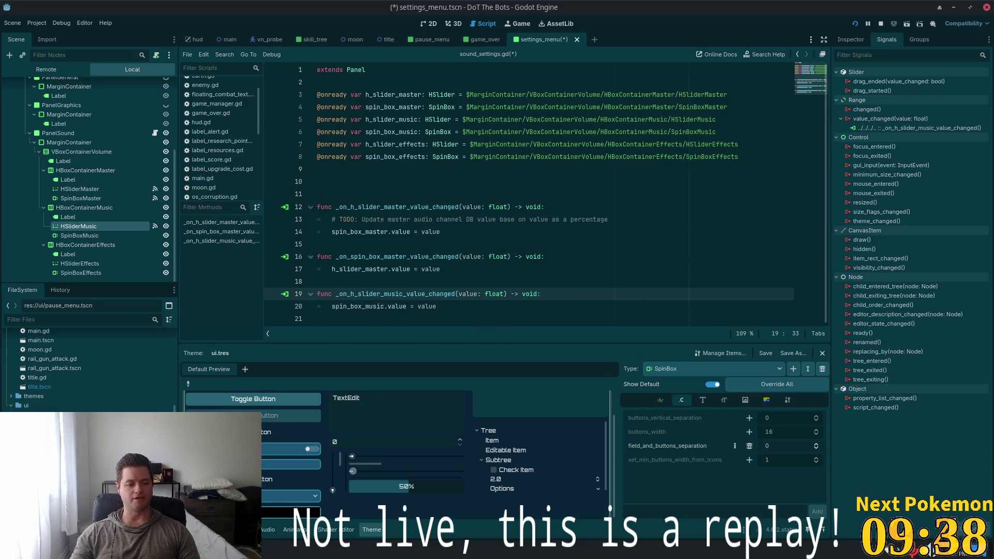
{"action": "key", "text": "alt+Tab"}
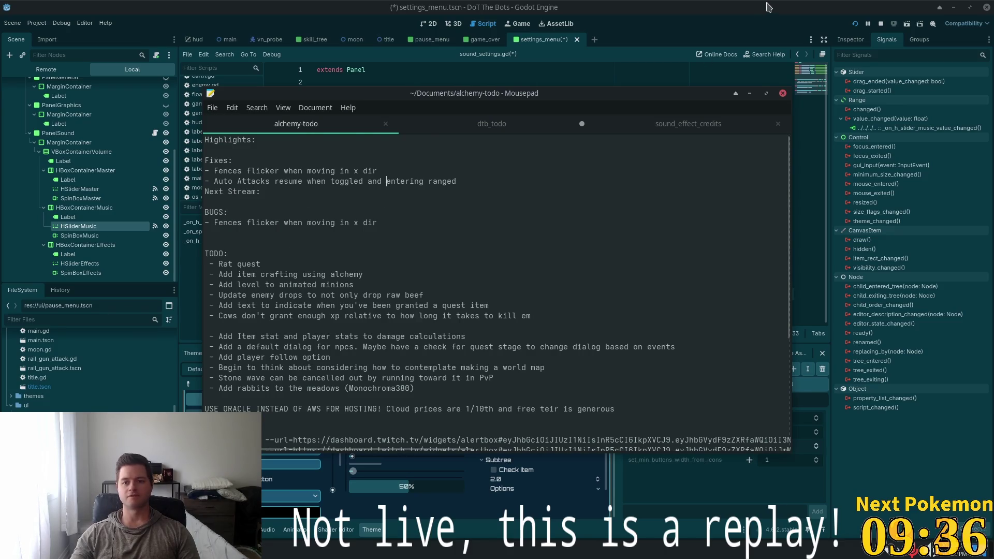
Hide the Mousepad notes and go back to the sound_settings.gd script editor
{"action": "left_click", "coordinate": [768, 7]}
{"action": "key", "text": "Down"}
{"action": "key", "text": "Down"}
{"action": "scroll", "coordinate": [343, 270], "scroll_direction": "down", "scroll_amount": 1}
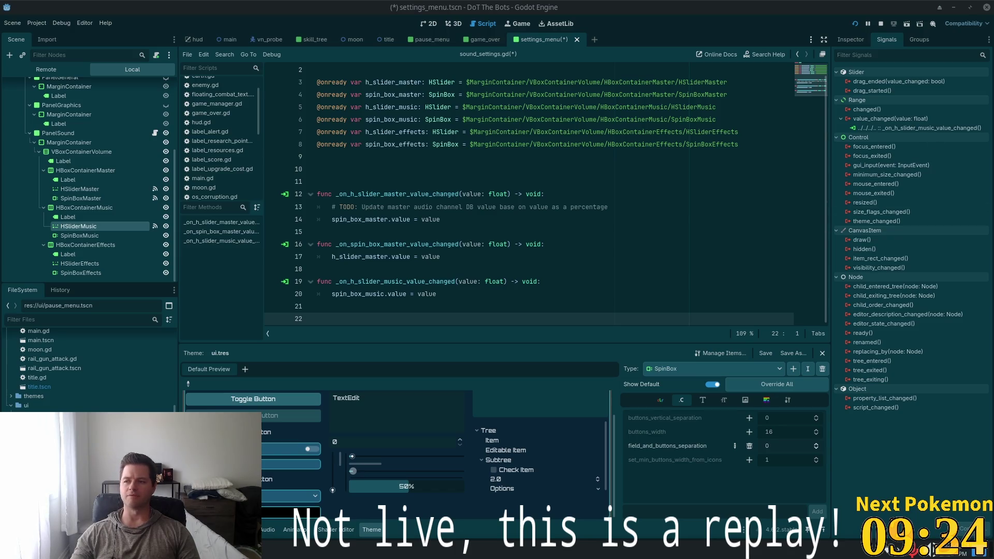
{"action": "key", "text": "super"}
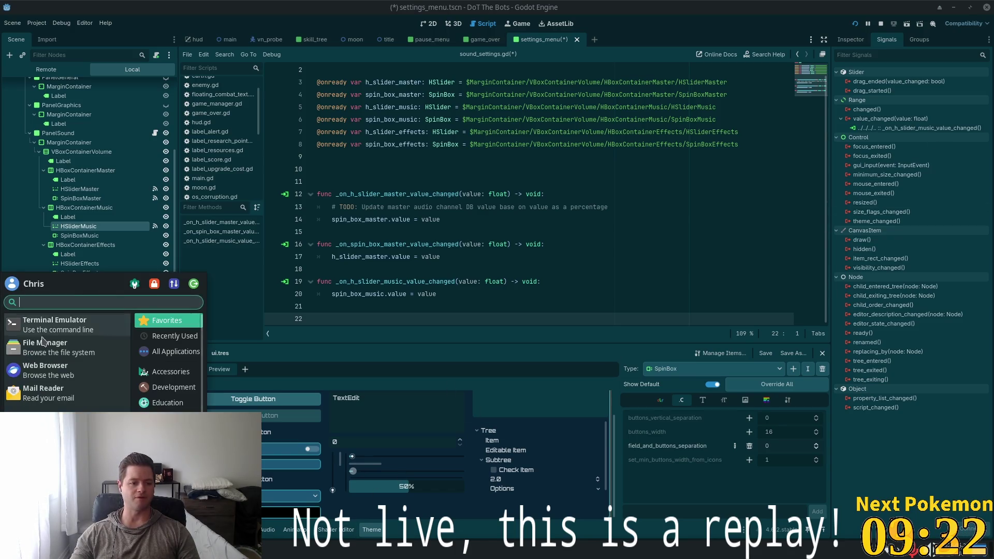
{"action": "left_click", "coordinate": [59, 325]}
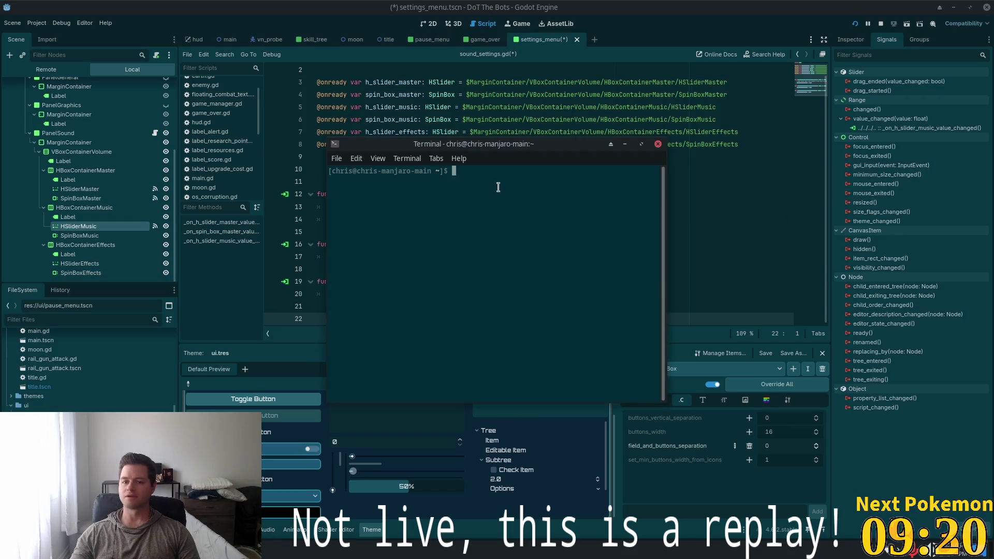
{"action": "key", "text": "ctrl+d"}
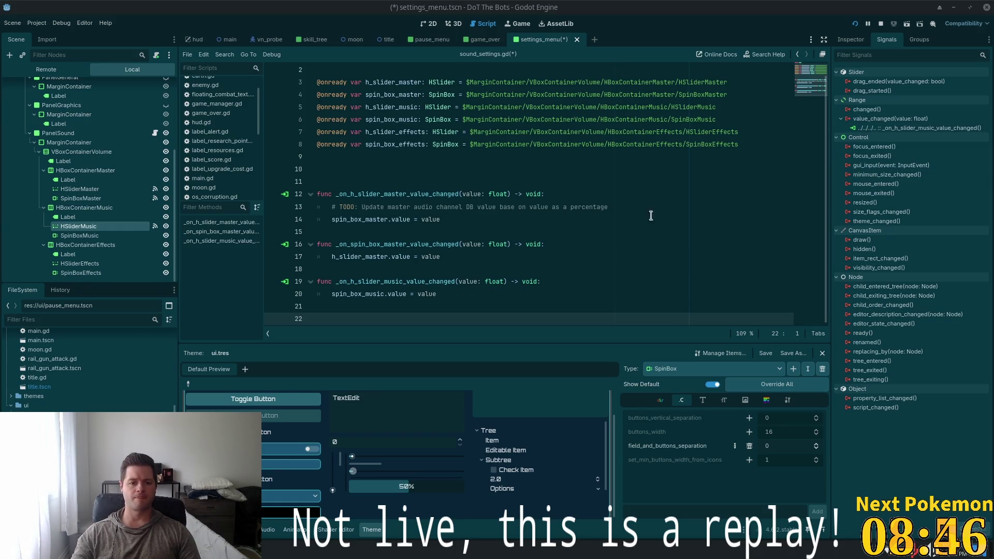
Delete blank lines 21–22 after the music handler and select SpinBoxMusic to view its signals
{"action": "left_click", "coordinate": [364, 268]}
{"action": "left_click", "coordinate": [335, 310]}
{"action": "left_click", "coordinate": [335, 314]}
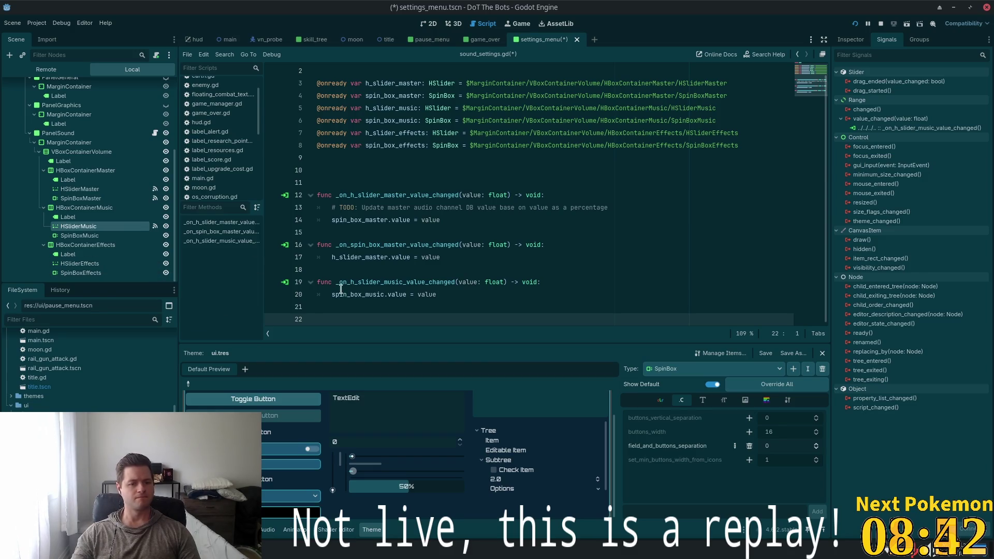
{"action": "key", "text": "BackSpace"}
{"action": "key", "text": "BackSpace"}
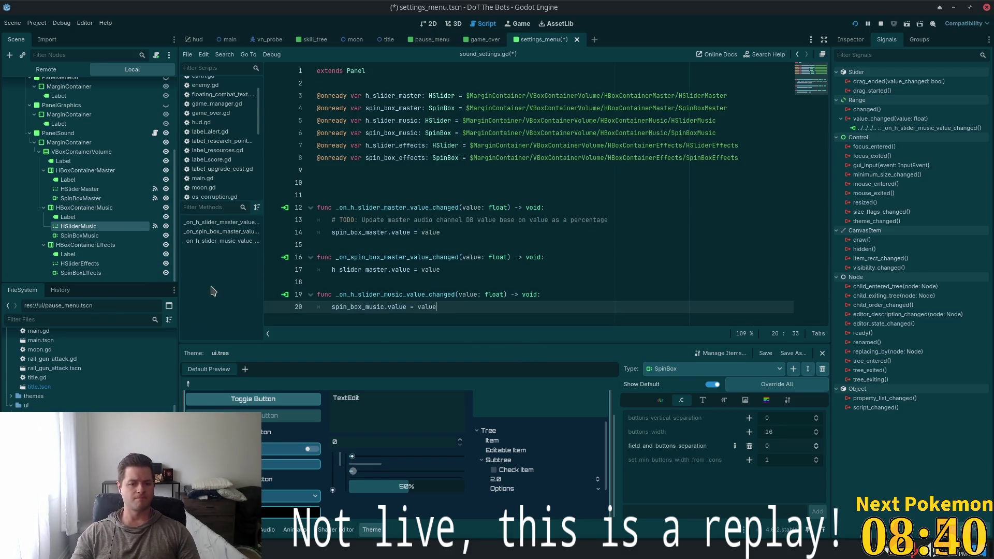
{"action": "left_click", "coordinate": [78, 237]}
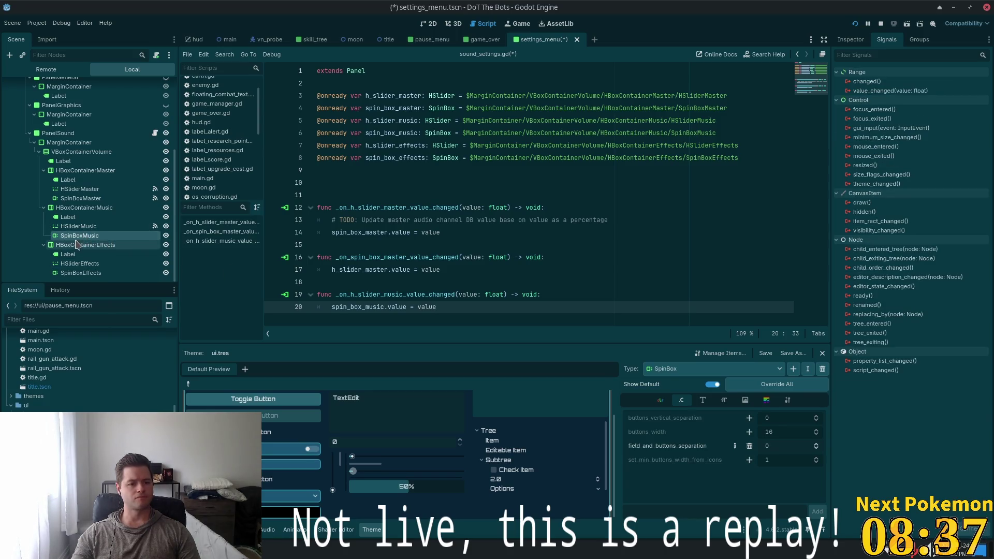
Connect SpinBoxMusic's value_changed to PanelSound, creating _on_spin_box_music_value_changed
{"action": "double_click", "coordinate": [865, 92]}
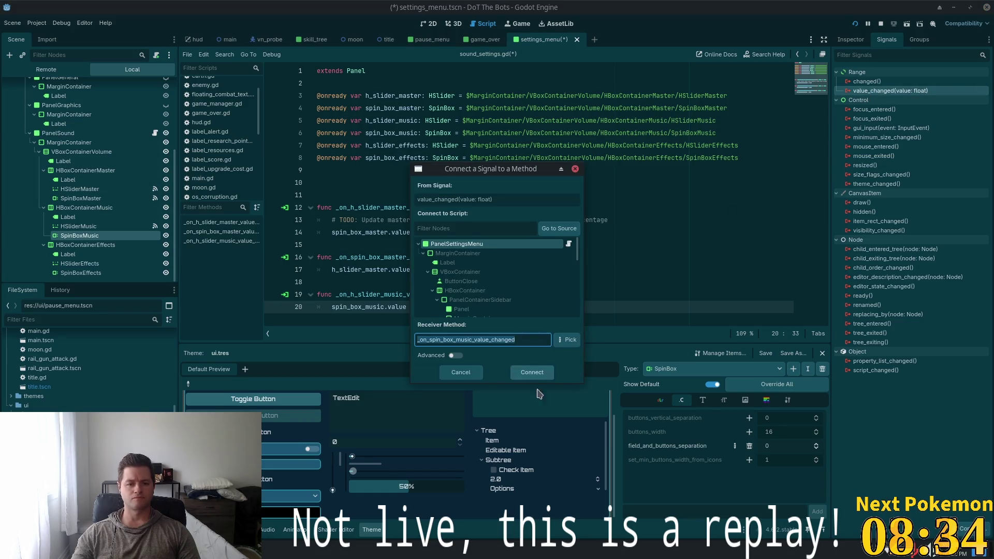
{"action": "scroll", "coordinate": [526, 300], "scroll_direction": "down", "scroll_amount": 5}
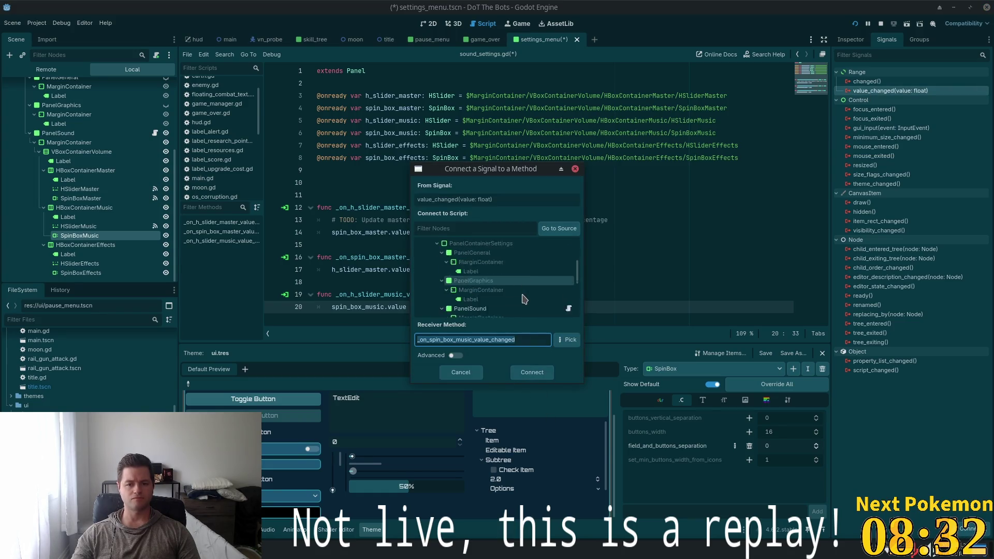
{"action": "scroll", "coordinate": [525, 299], "scroll_direction": "down", "scroll_amount": 2}
{"action": "left_click", "coordinate": [513, 282]}
{"action": "left_click", "coordinate": [531, 372]}
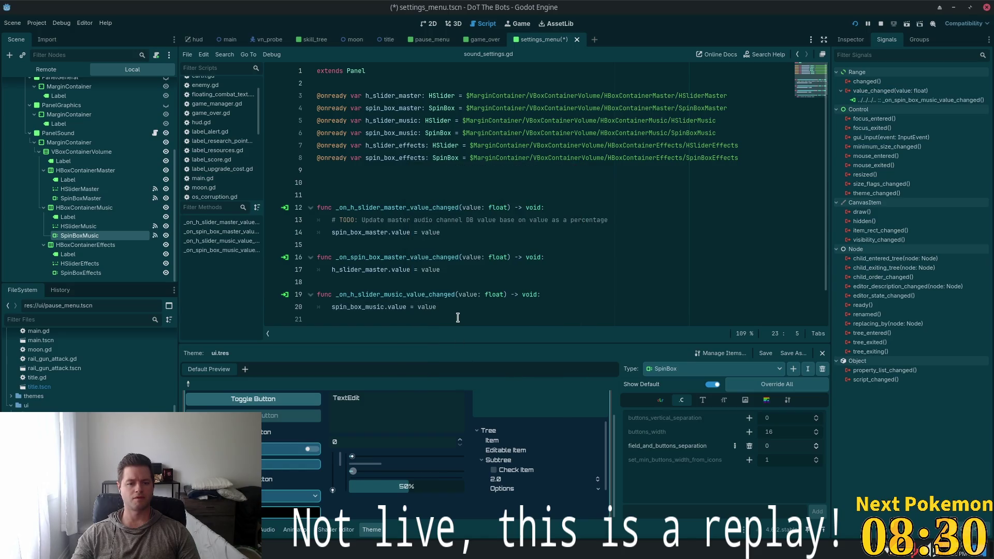
Make the new handler set h_slider_music.value = value and save the script
{"action": "left_click", "coordinate": [480, 302]}
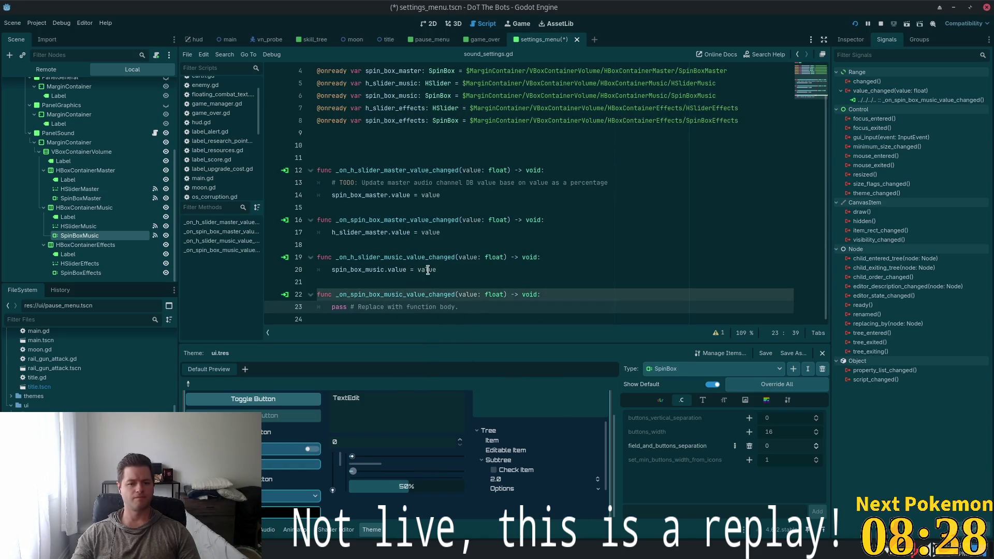
{"action": "scroll", "coordinate": [413, 207], "scroll_direction": "up", "scroll_amount": 3}
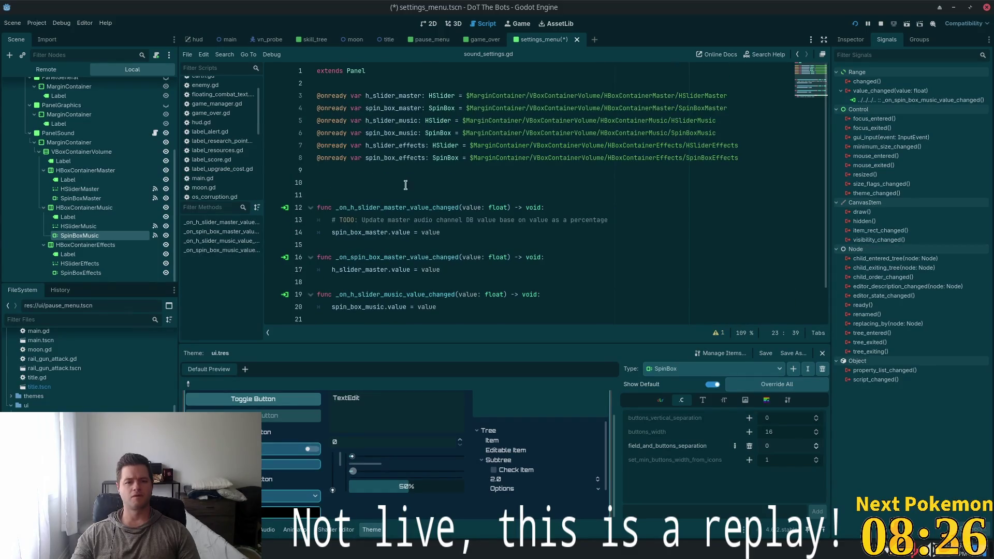
{"action": "double_click", "coordinate": [396, 120]}
{"action": "scroll", "coordinate": [503, 205], "scroll_direction": "down", "scroll_amount": 1}
{"action": "left_click_drag", "start_coordinate": [459, 307], "coordinate": [332, 307]}
{"action": "type", "text": ".va"}
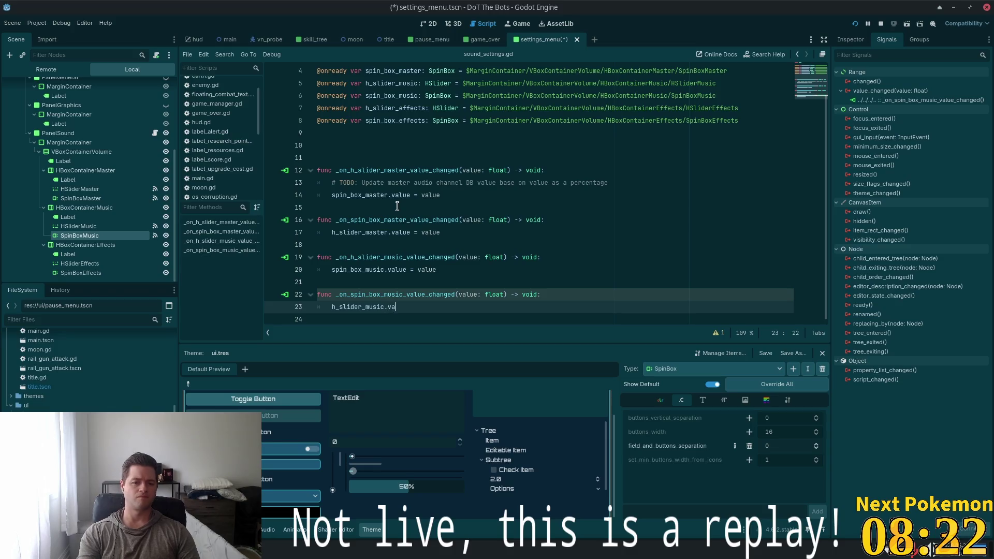
{"action": "type", "text": "lue = value = valu"}
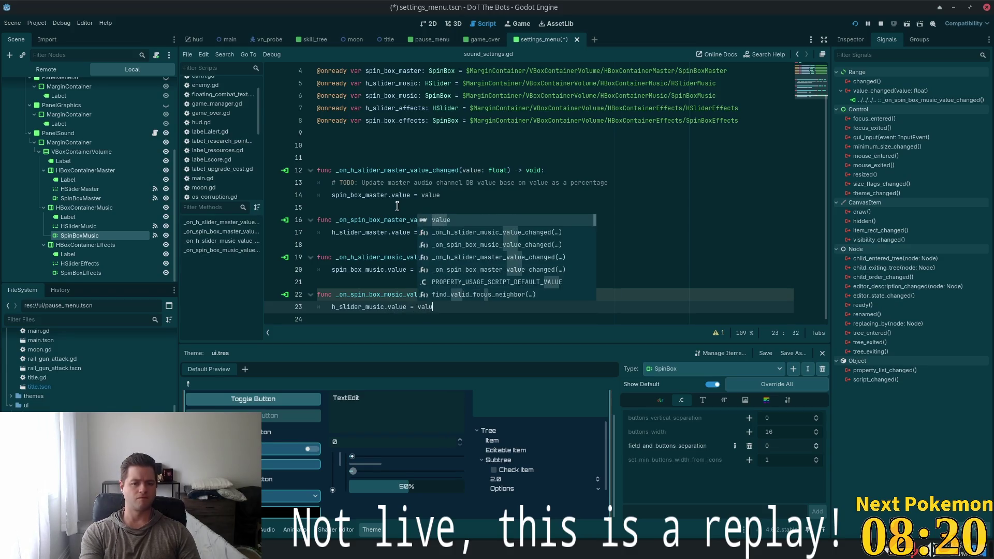
{"action": "key", "text": "ctrl+s"}
Delete the trailing blank line and select the HSliderEffects node
{"action": "left_click", "coordinate": [463, 145]}
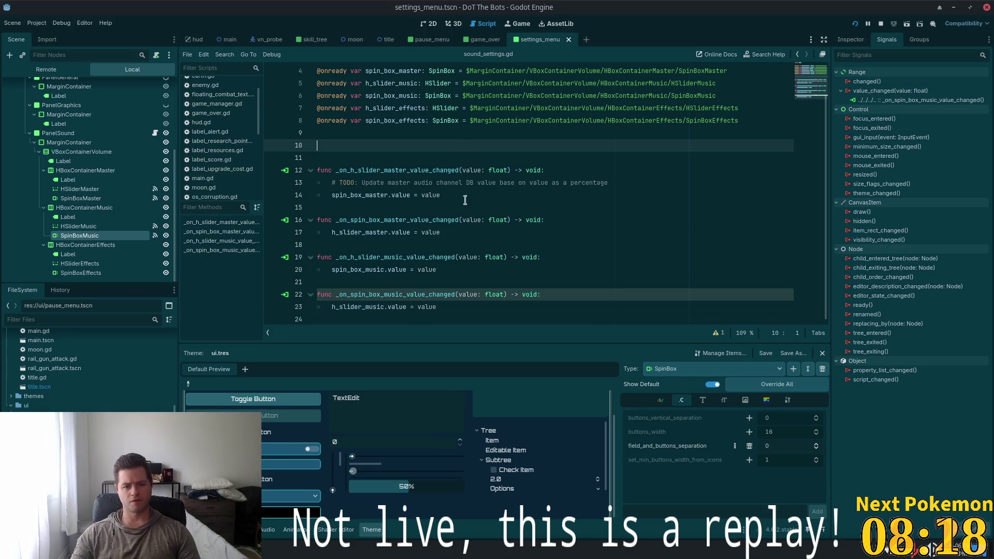
{"action": "left_click", "coordinate": [394, 319]}
{"action": "key", "text": "BackSpace"}
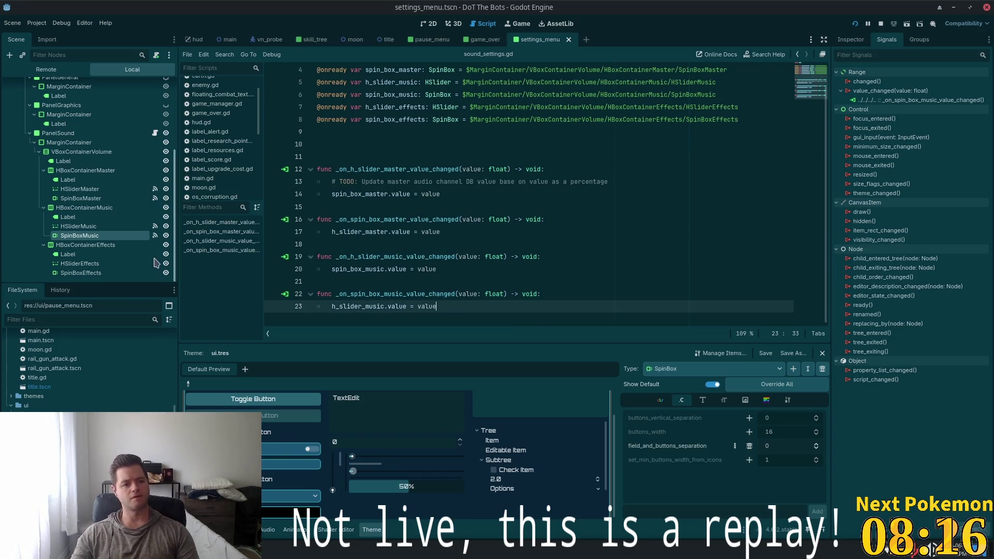
{"action": "left_click", "coordinate": [80, 263]}
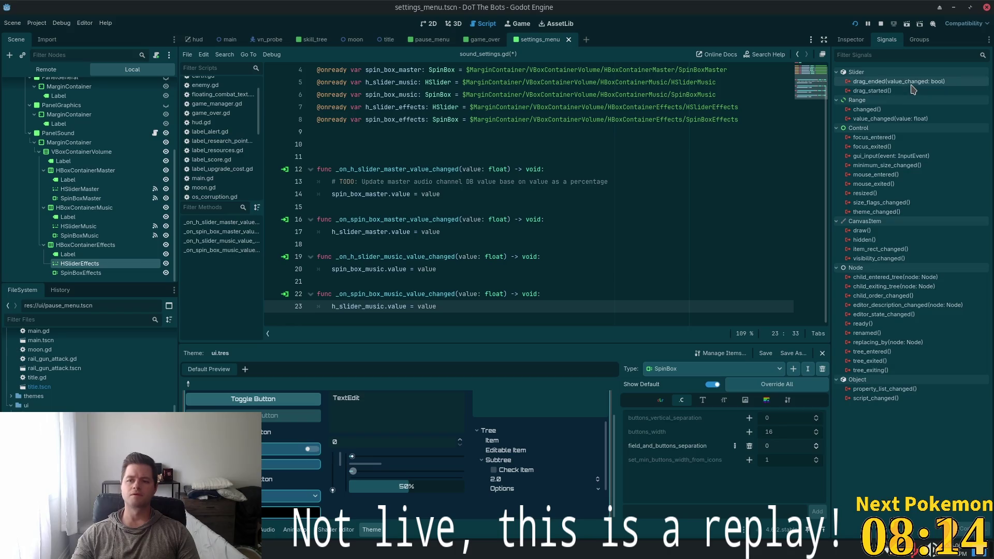
Connect HSliderEffects' value_changed to PanelSound, creating the effects slider handler
{"action": "double_click", "coordinate": [891, 119]}
{"action": "scroll", "coordinate": [578, 254], "scroll_direction": "down", "scroll_amount": 5}
{"action": "left_click", "coordinate": [491, 300]}
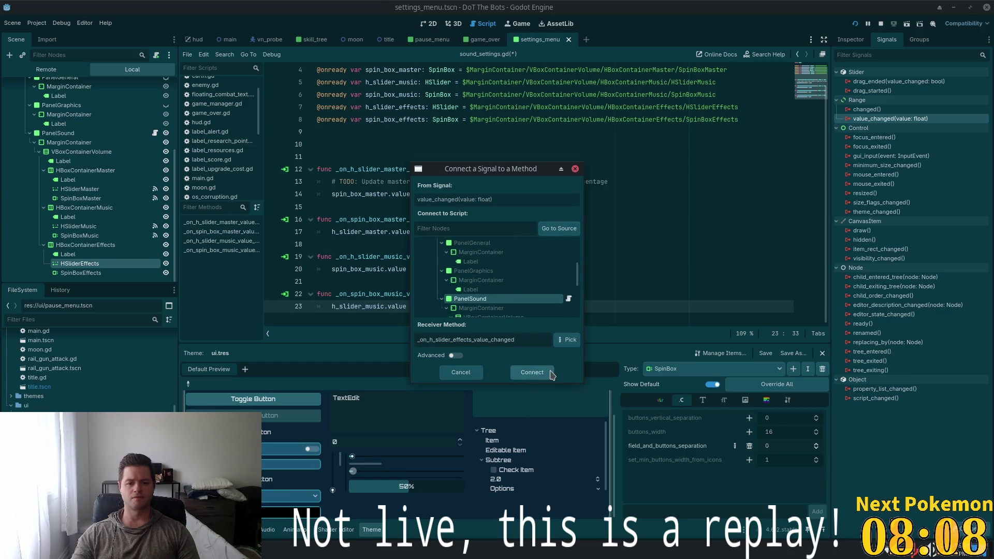
{"action": "left_click", "coordinate": [532, 372]}
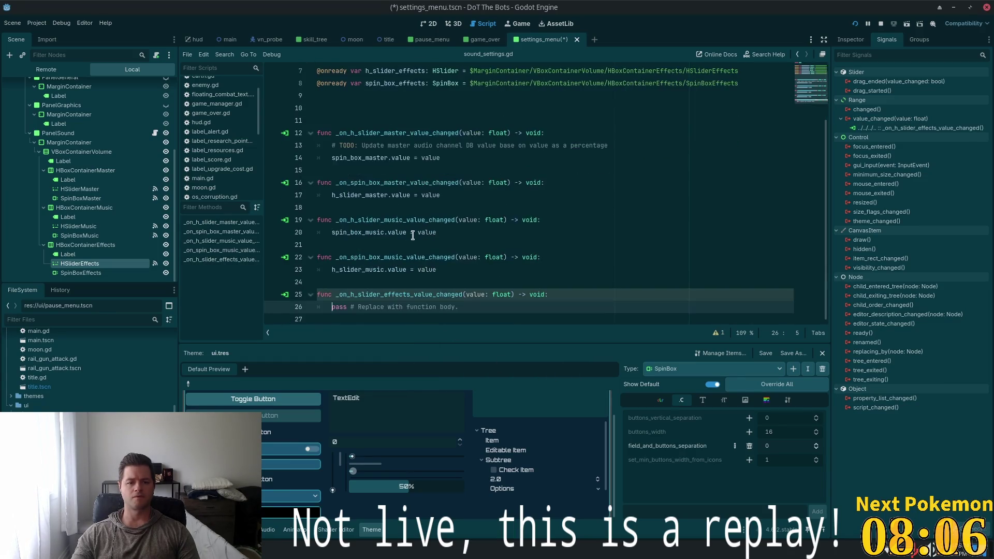
Replace the effects handler's pass with spin_box_effects.value = value, then switch to the notes
{"action": "scroll", "coordinate": [405, 176], "scroll_direction": "up", "scroll_amount": 2}
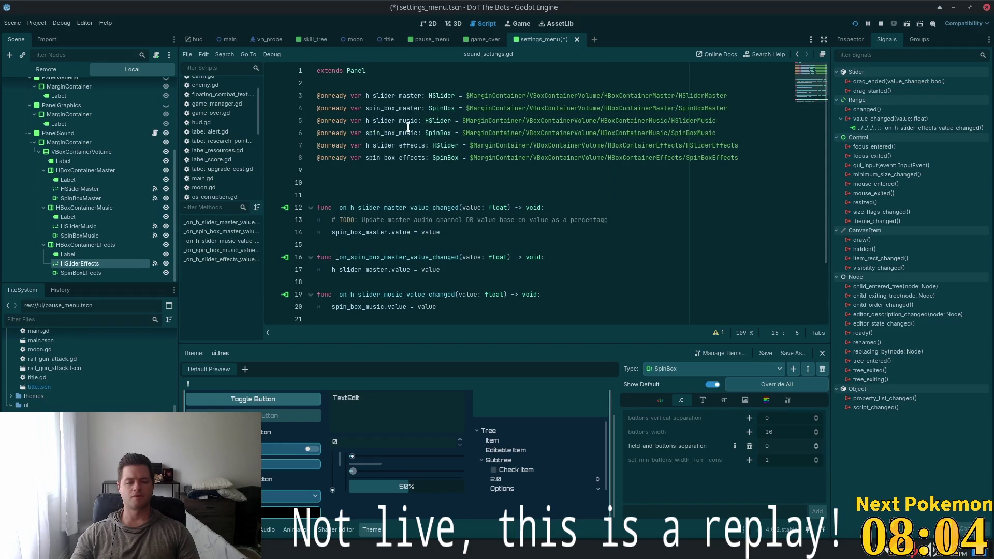
{"action": "double_click", "coordinate": [375, 158]}
{"action": "key", "text": "ctrl+c"}
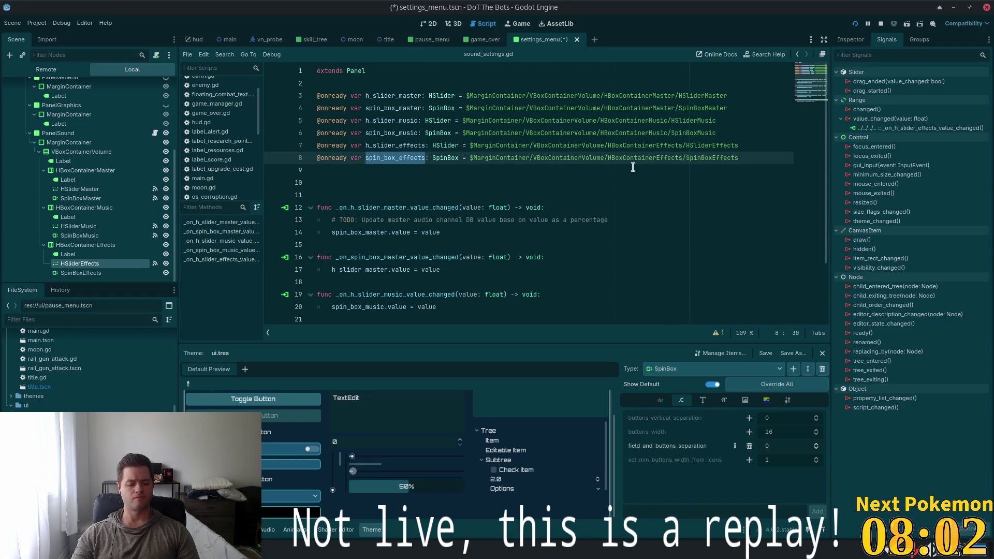
{"action": "scroll", "coordinate": [568, 220], "scroll_direction": "down", "scroll_amount": 2}
{"action": "left_click_drag", "start_coordinate": [465, 307], "coordinate": [332, 306]}
{"action": "key", "text": "ctrl+v"}
{"action": "type", "text": ".val"}
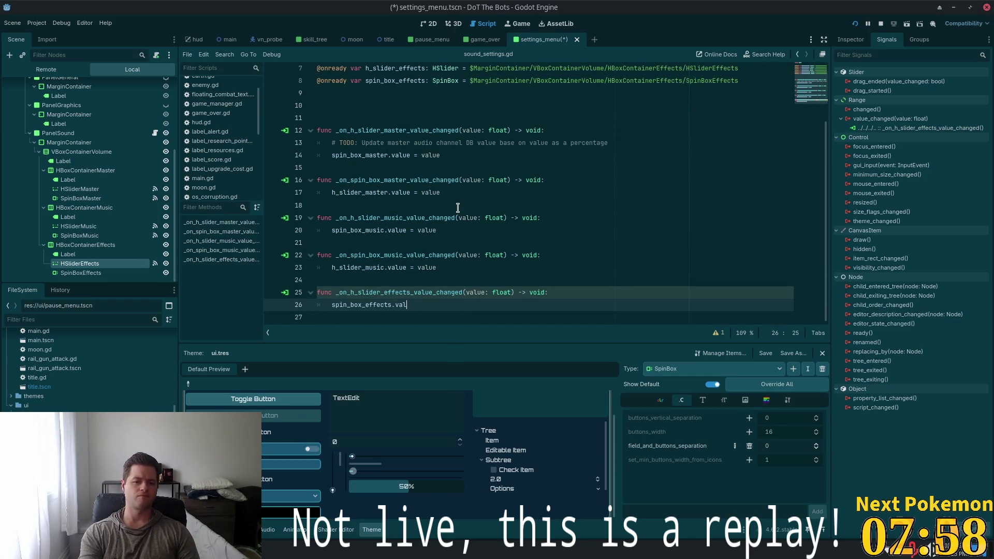
{"action": "type", "text": "ue = value"}
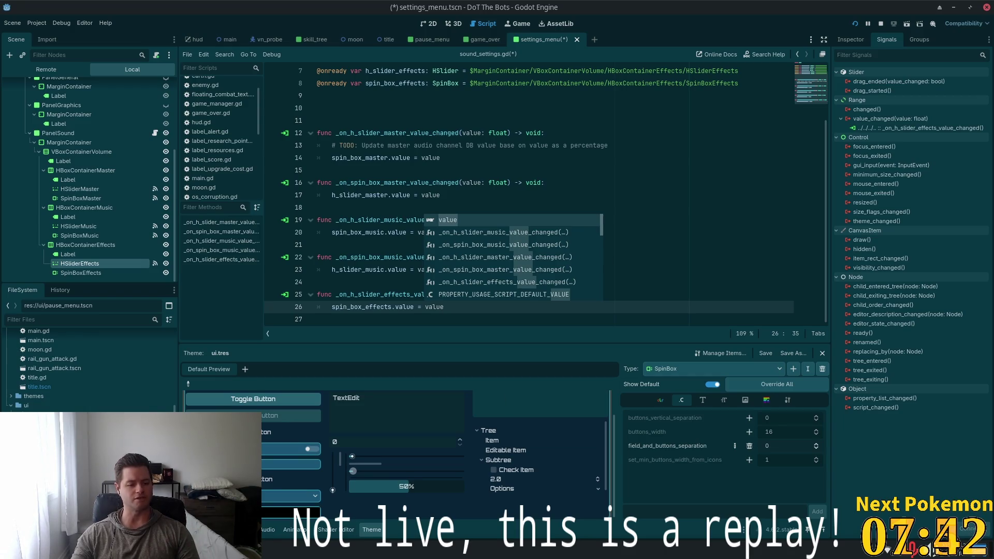
{"action": "key", "text": "alt+Tab"}
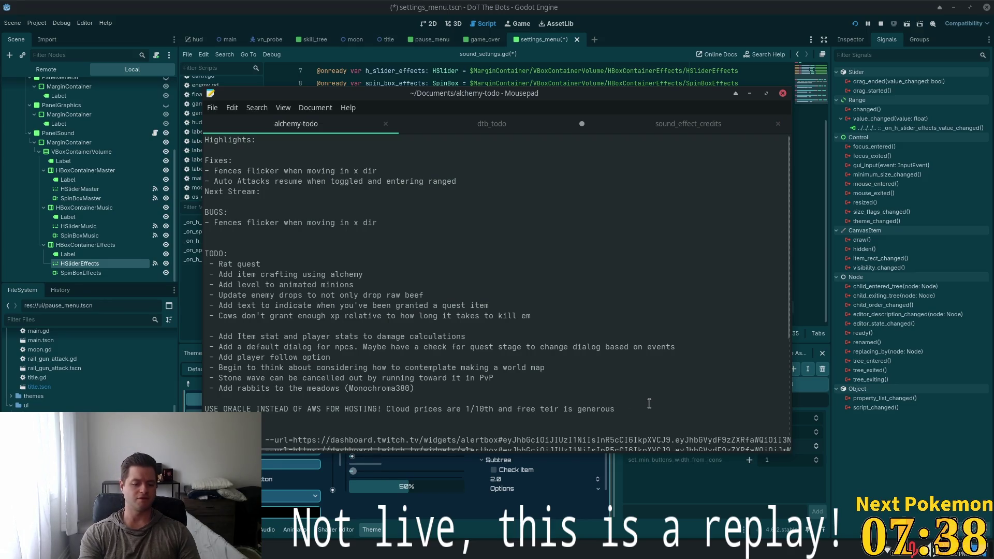
Under the Oracle line, add a note preferring something simpler than Terraform, then return to Godot
{"action": "key", "text": "ctrl+v"}
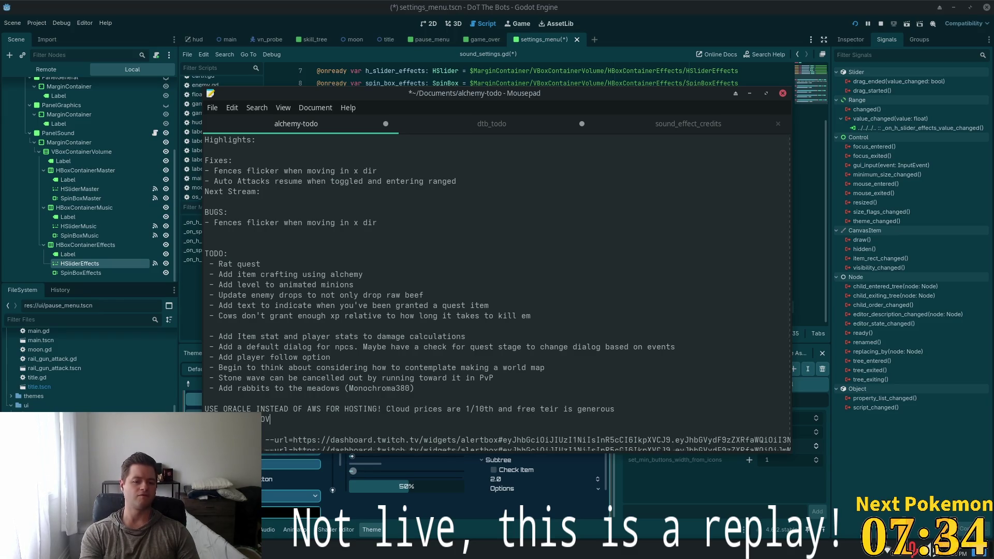
{"action": "type", "text": "ER TERRAFOR"}
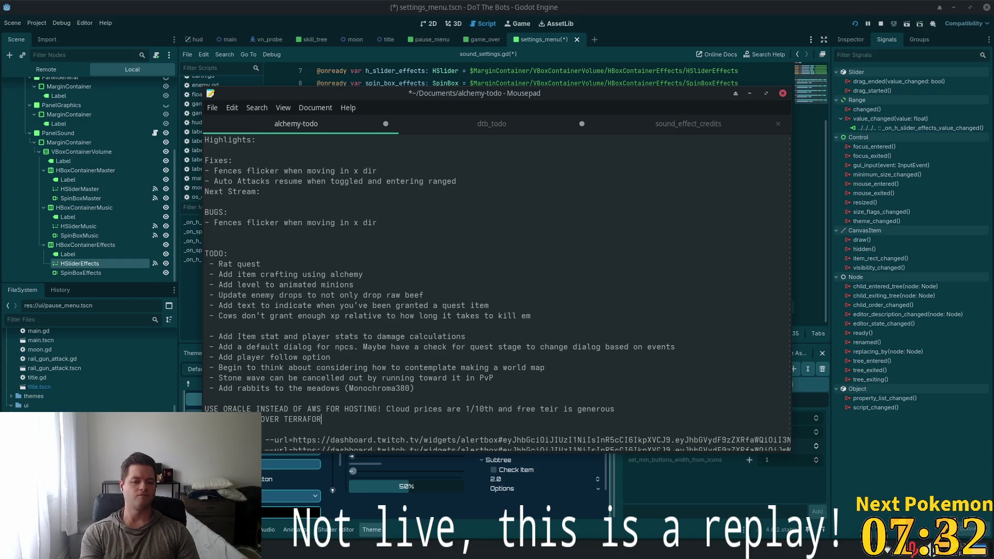
{"action": "type", "text": "M"}
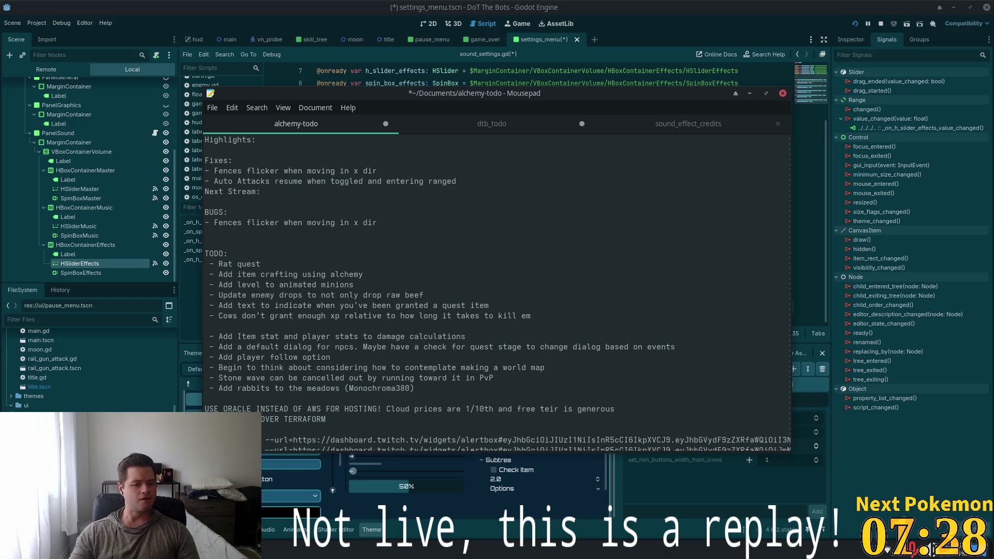
{"action": "type", "text": ", simpl"}
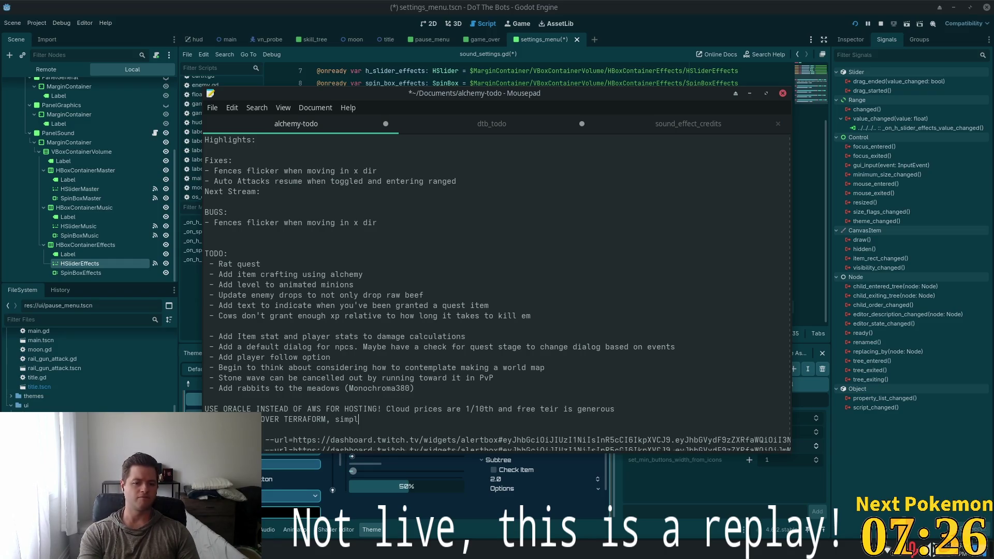
{"action": "type", "text": "er"}
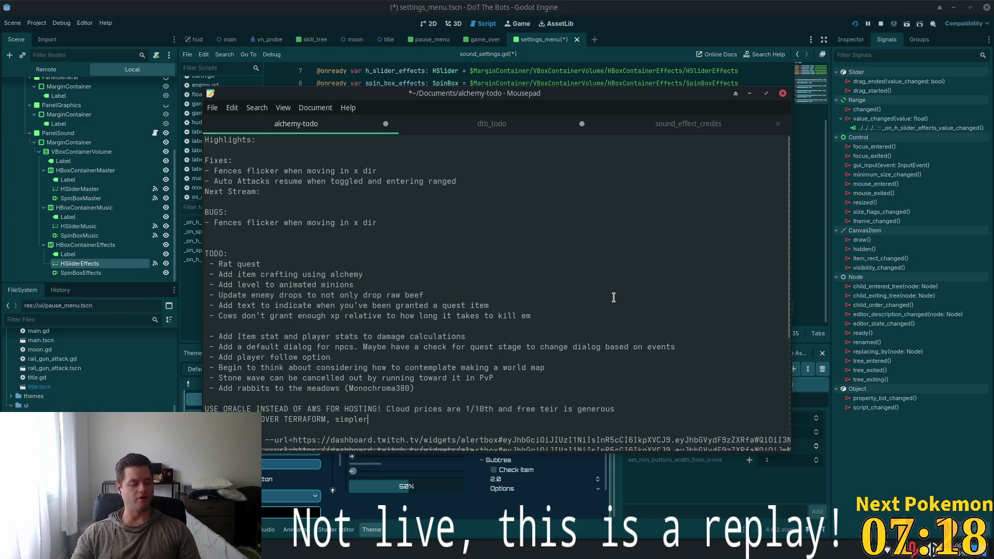
{"action": "left_click", "coordinate": [673, 29]}
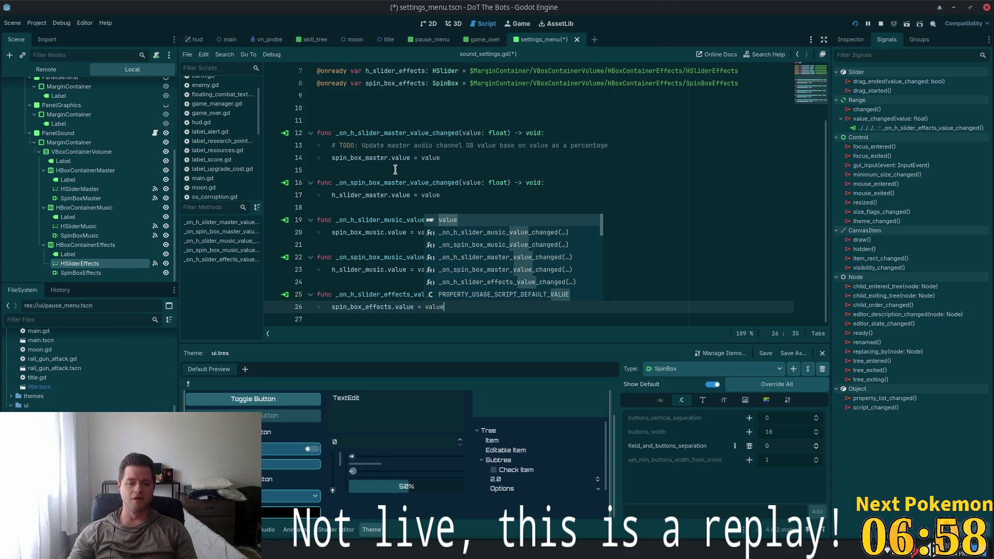
Dismiss the code suggestions and clean up the blank lines at the script's end
{"action": "left_click", "coordinate": [383, 158]}
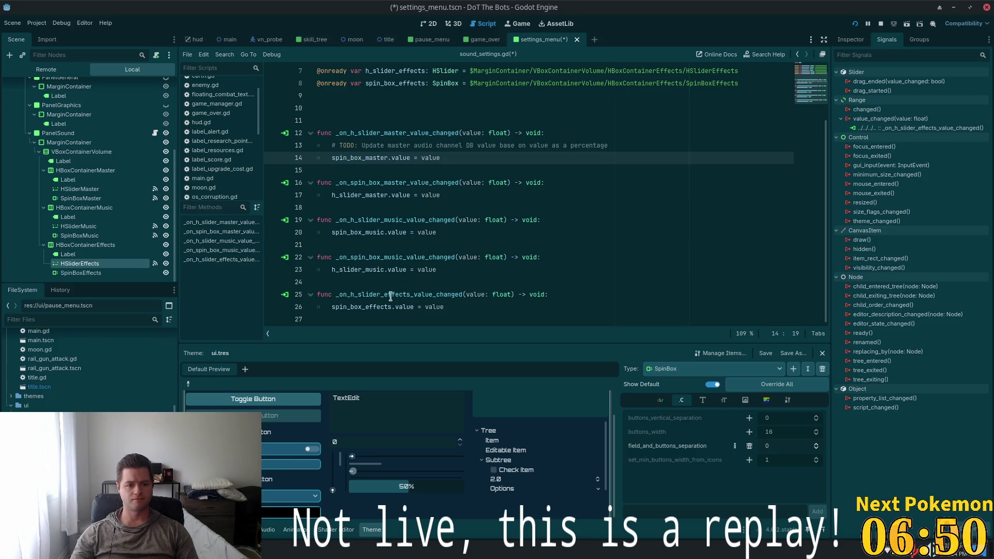
{"action": "left_click", "coordinate": [384, 313]}
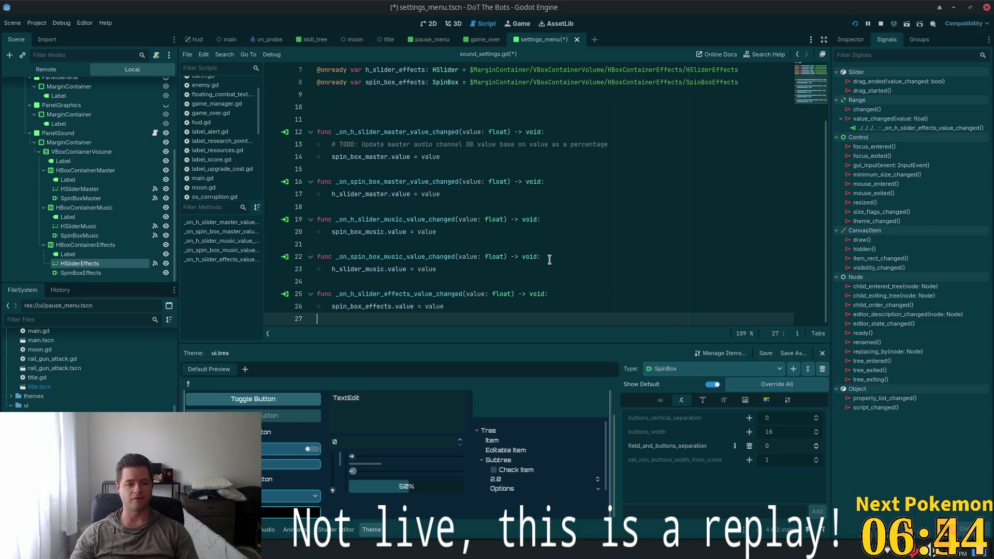
{"action": "key", "text": "Return"}
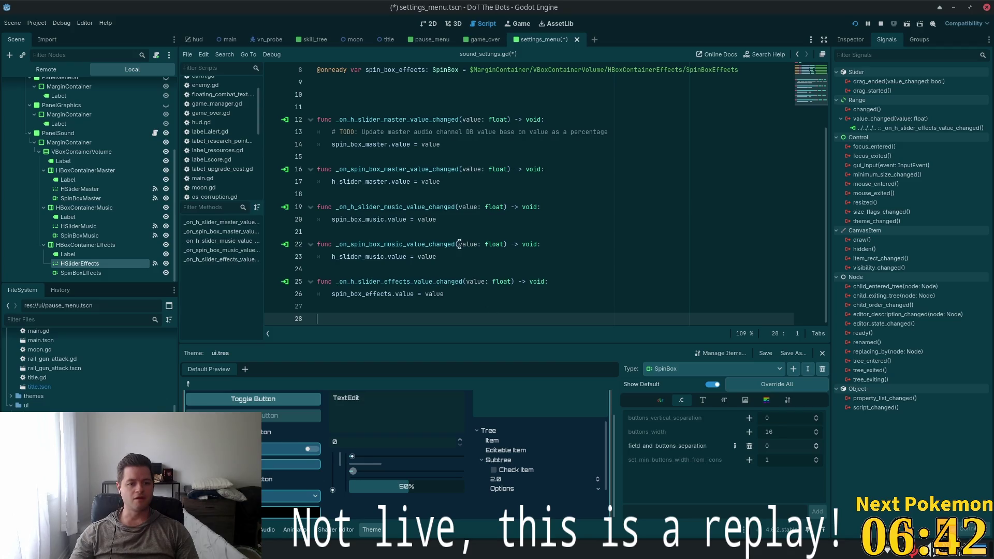
{"action": "key", "text": "BackSpace"}
{"action": "key", "text": "BackSpace"}
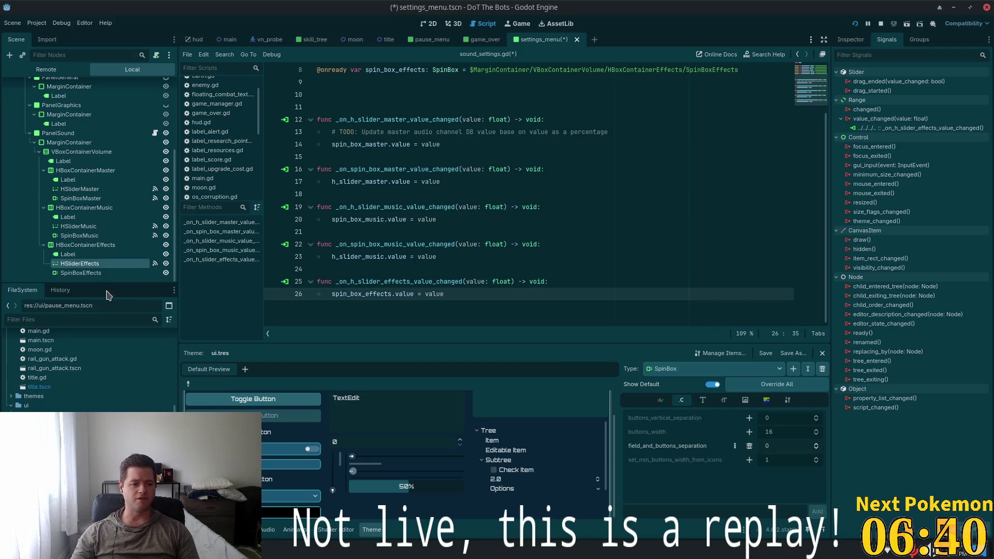
Connect SpinBoxEffects' value_changed signal to a new handler in sound_settings.gd
{"action": "left_click", "coordinate": [80, 273]}
{"action": "double_click", "coordinate": [891, 91]}
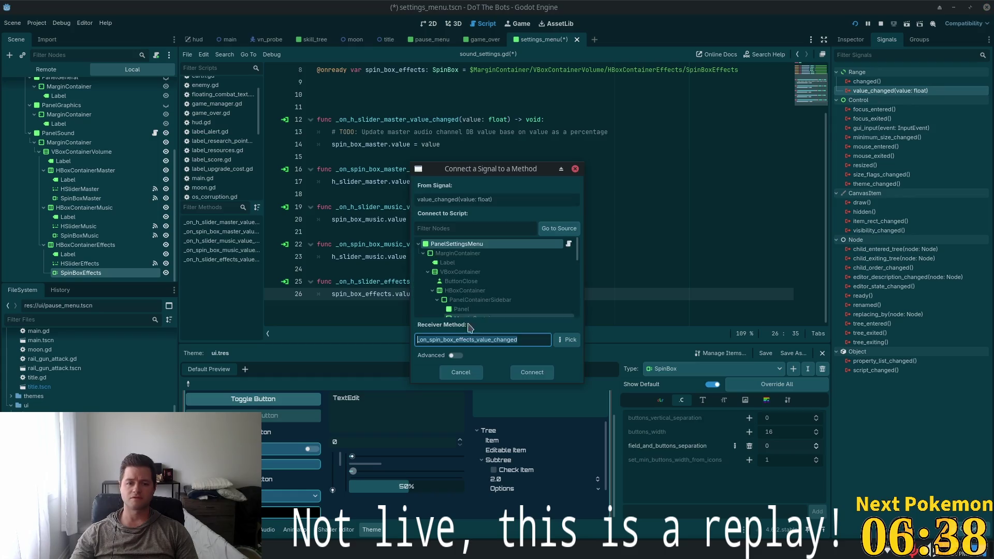
{"action": "left_click_drag", "start_coordinate": [576, 244], "coordinate": [575, 282]}
{"action": "left_click", "coordinate": [532, 372]}
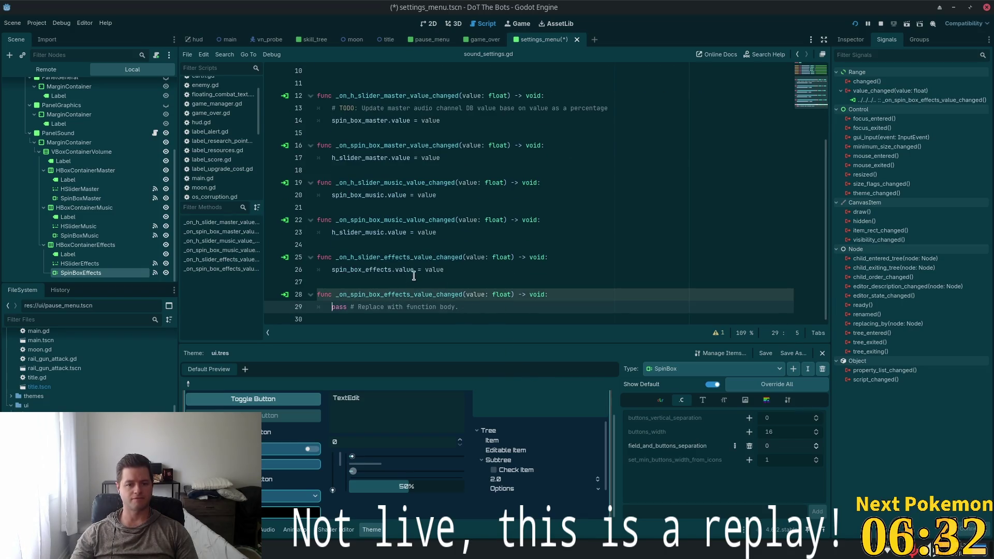
Make the handler set h_slider_effects.value = value, save, and bring up the browser maximized
{"action": "scroll", "coordinate": [414, 276], "scroll_direction": "up", "scroll_amount": 3}
{"action": "double_click", "coordinate": [388, 146]}
{"action": "key", "text": "ctrl+c"}
{"action": "scroll", "coordinate": [425, 228], "scroll_direction": "down", "scroll_amount": 2}
{"action": "scroll", "coordinate": [425, 228], "scroll_direction": "down", "scroll_amount": 1}
{"action": "left_click_drag", "start_coordinate": [459, 307], "coordinate": [331, 307]}
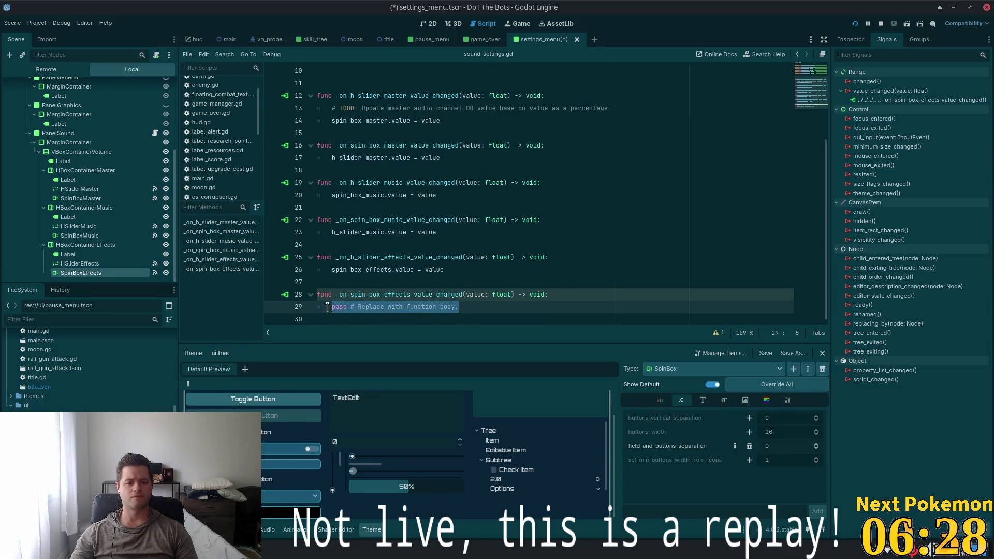
{"action": "key", "text": "ctrl+v"}
{"action": "type", "text": "alue = "}
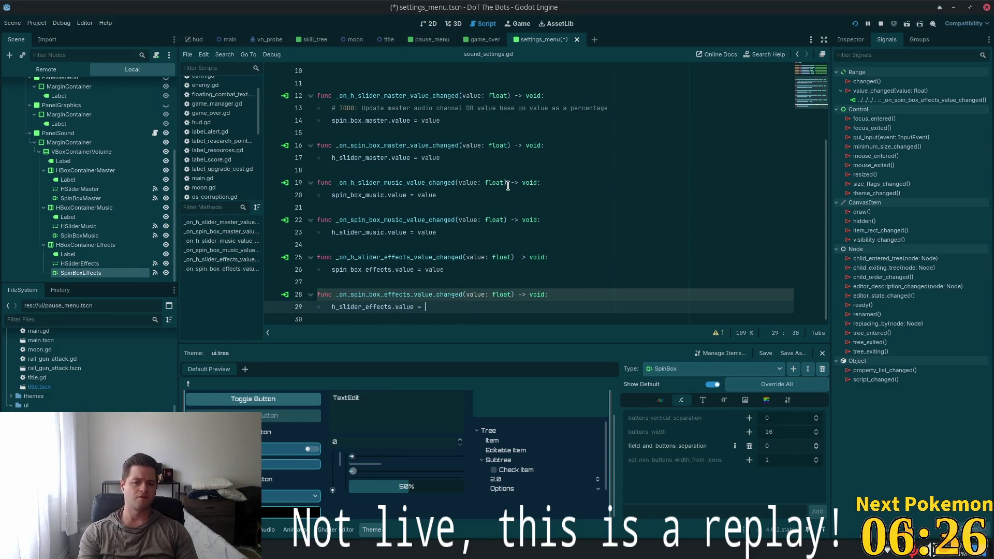
{"action": "type", "text": "value"}
{"action": "key", "text": "ctrl+s"}
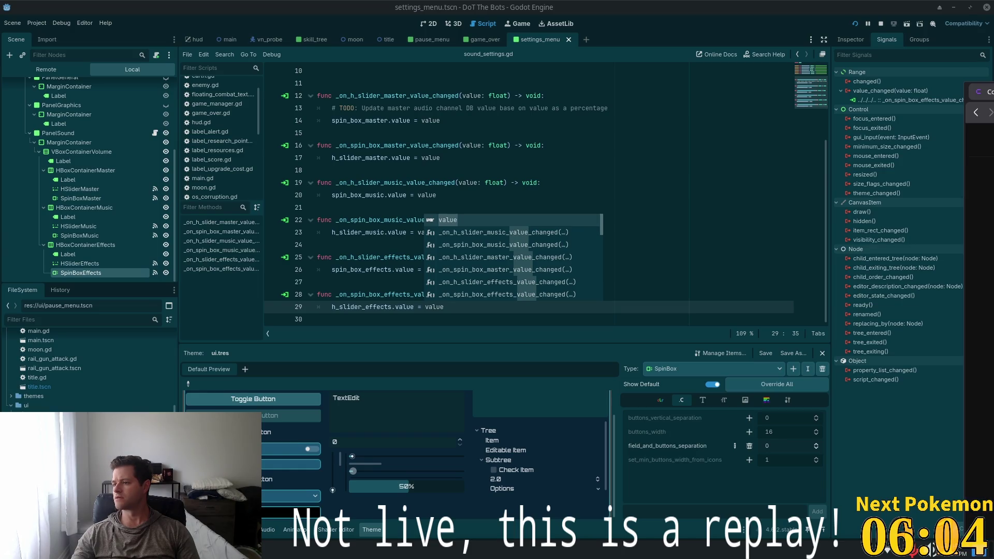
{"action": "key", "text": "alt+Tab"}
{"action": "double_click", "coordinate": [560, 5]}
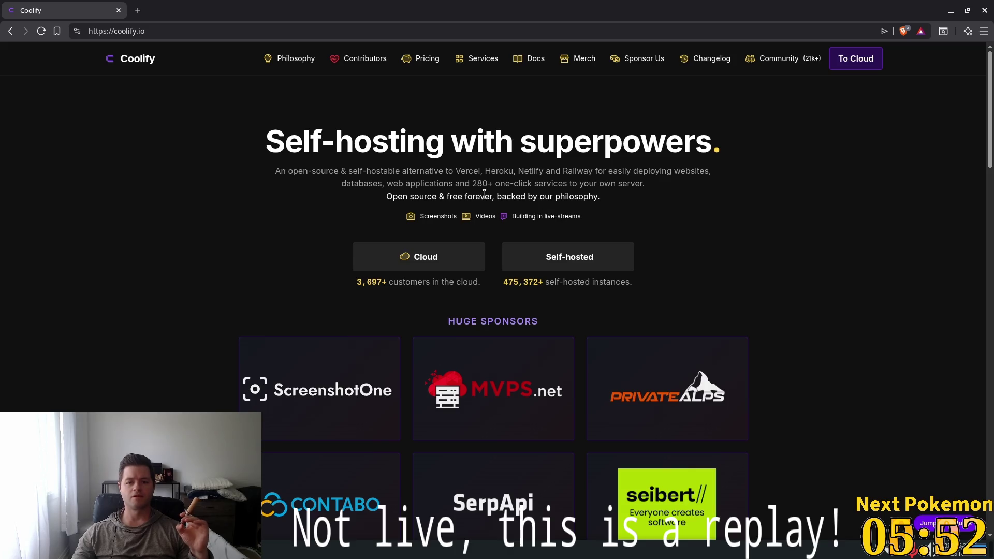
Highlight parts of the Coolify description, including 'Vercel', then bookmark the coolify.io page
{"action": "left_click_drag", "start_coordinate": [454, 170], "coordinate": [483, 171]}
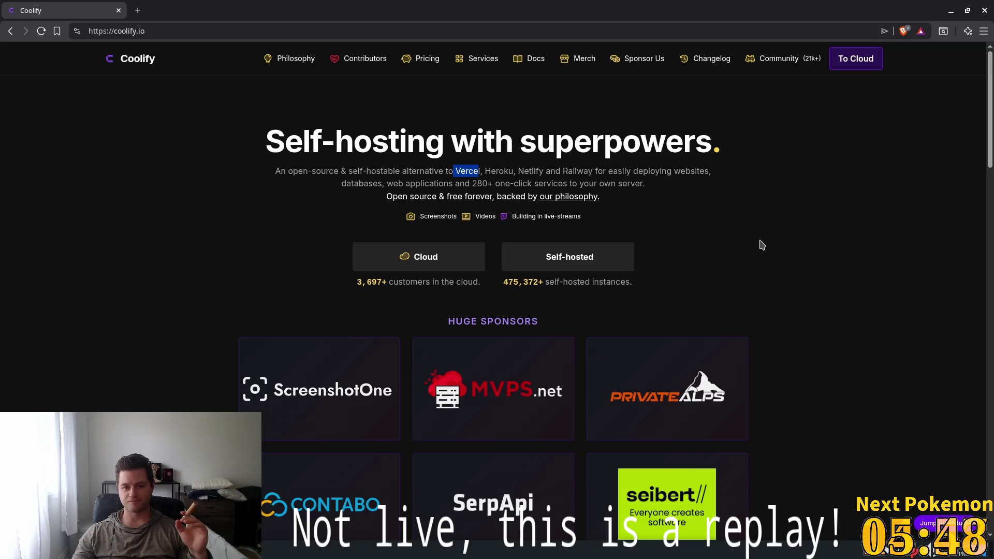
{"action": "triple_click", "coordinate": [472, 166]}
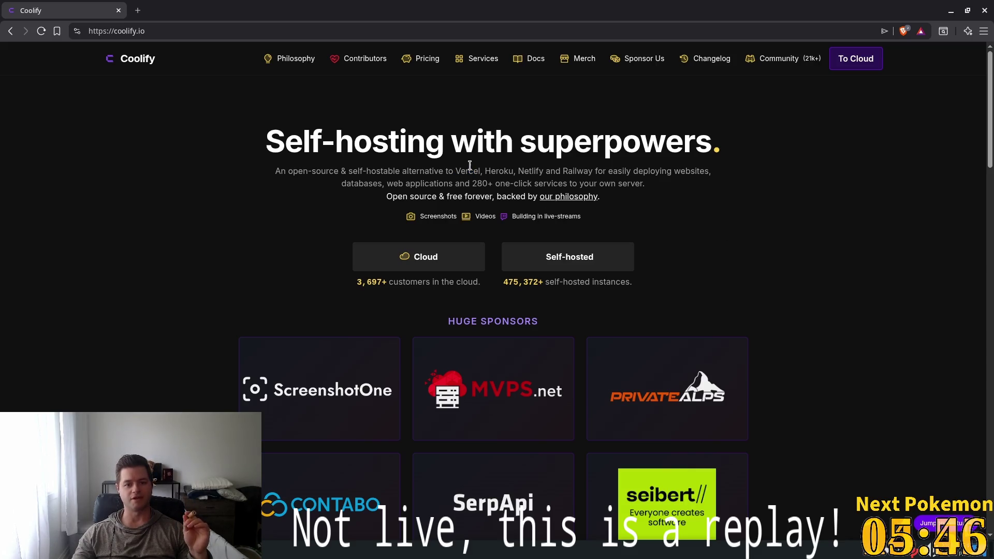
{"action": "double_click", "coordinate": [473, 165]}
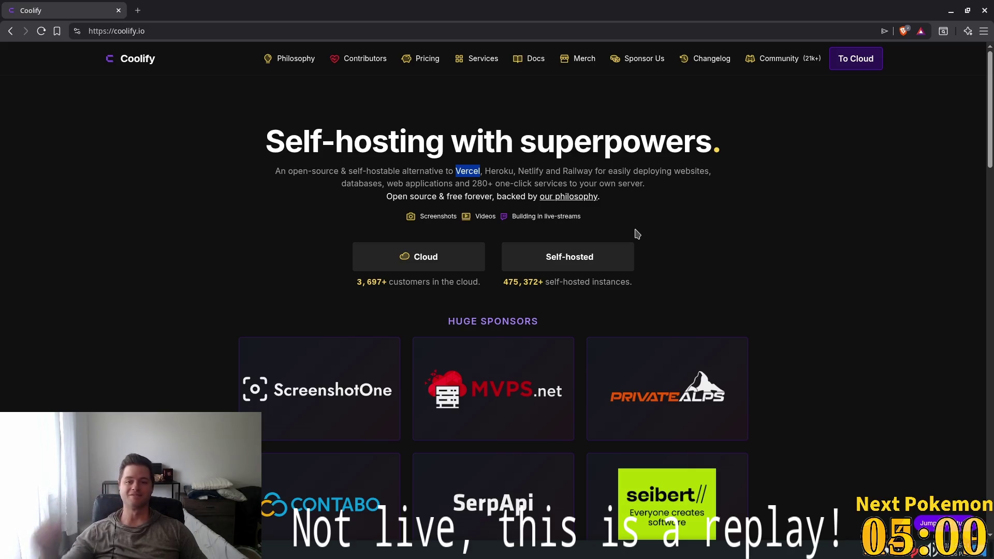
{"action": "mouse_move", "coordinate": [373, 185]}
{"action": "left_mouse_down"}
{"action": "mouse_move", "coordinate": [528, 184]}
{"action": "mouse_move", "coordinate": [556, 171]}
{"action": "left_mouse_up"}
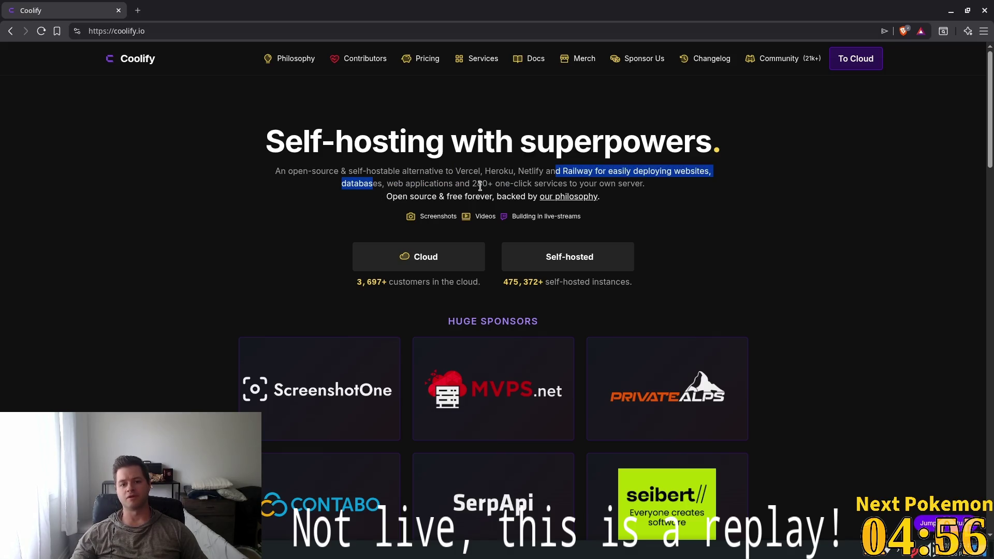
{"action": "left_click", "coordinate": [682, 212]}
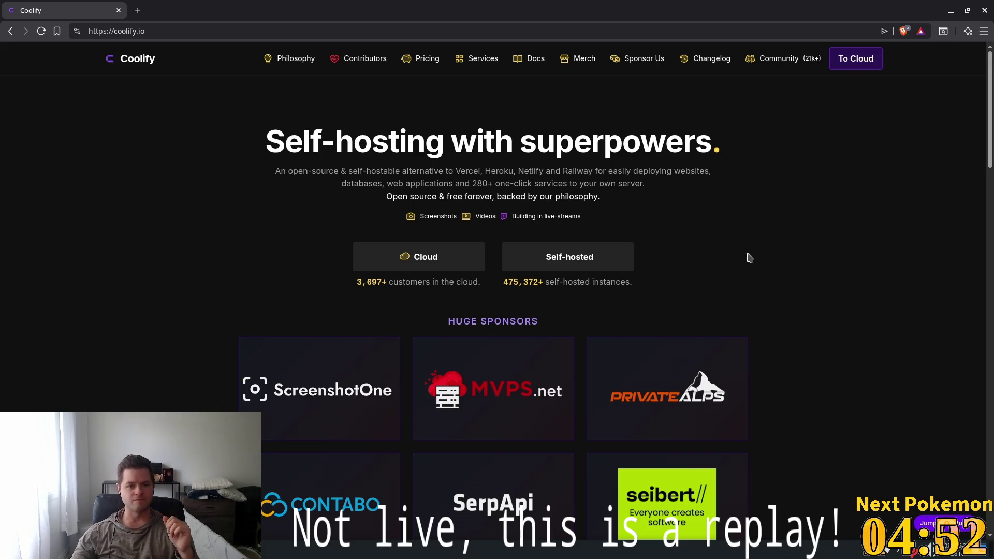
{"action": "scroll", "coordinate": [748, 259], "scroll_direction": "down", "scroll_amount": 1}
{"action": "left_click", "coordinate": [57, 31]}
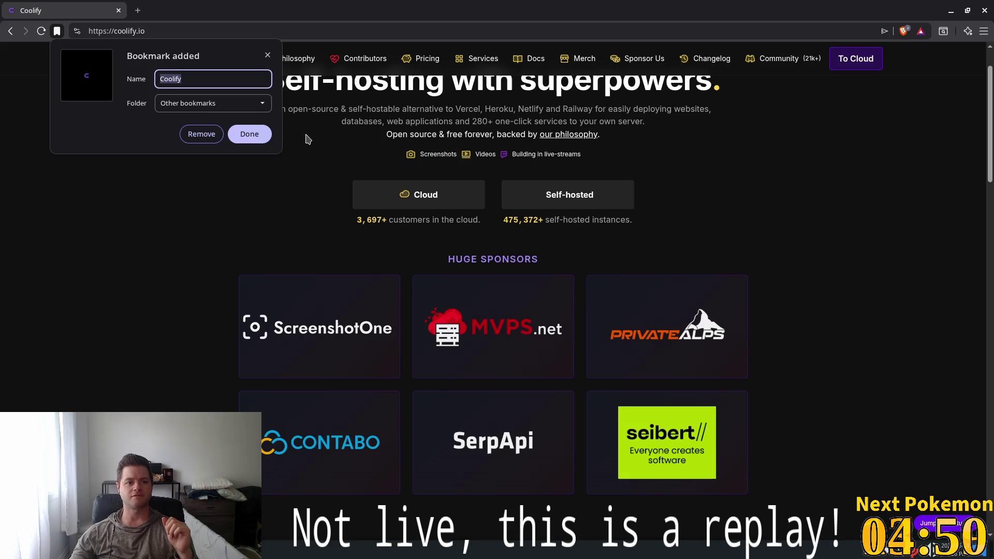
Confirm the new bookmark and scroll through the Coolify Features grid
{"action": "left_click", "coordinate": [243, 134]}
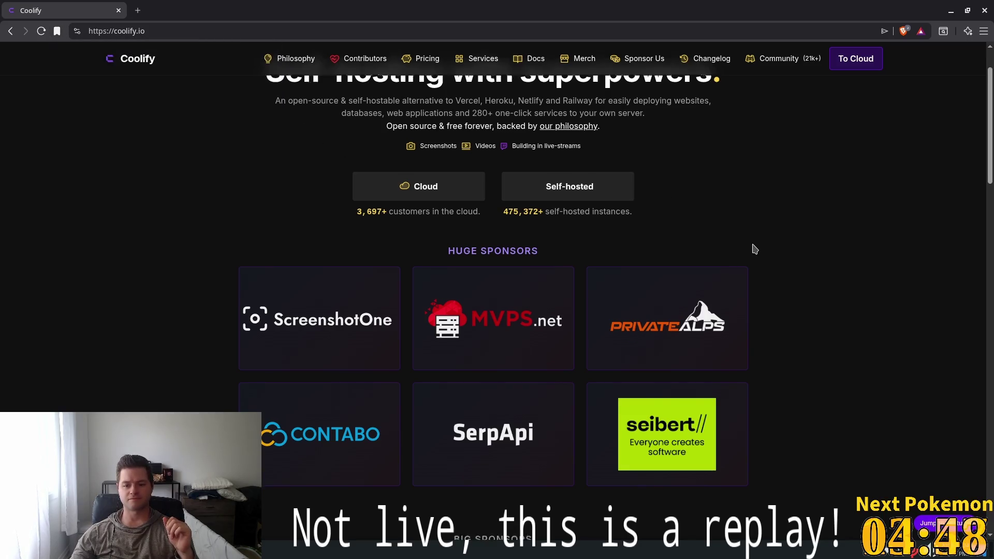
{"action": "scroll", "coordinate": [752, 252], "scroll_direction": "down", "scroll_amount": 5}
{"action": "scroll", "coordinate": [752, 253], "scroll_direction": "down", "scroll_amount": 3}
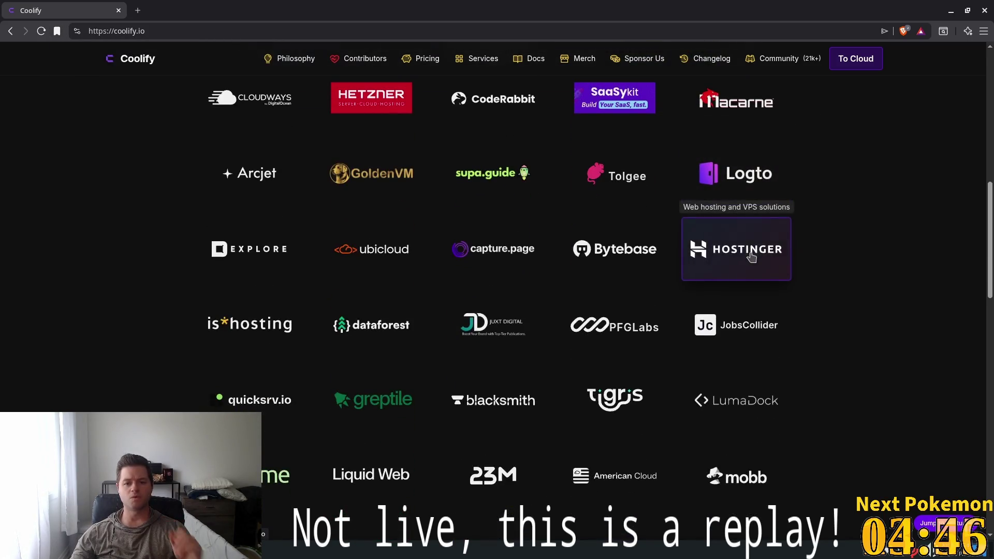
{"action": "scroll", "coordinate": [887, 295], "scroll_direction": "down", "scroll_amount": 7}
{"action": "scroll", "coordinate": [919, 317], "scroll_direction": "down", "scroll_amount": 8}
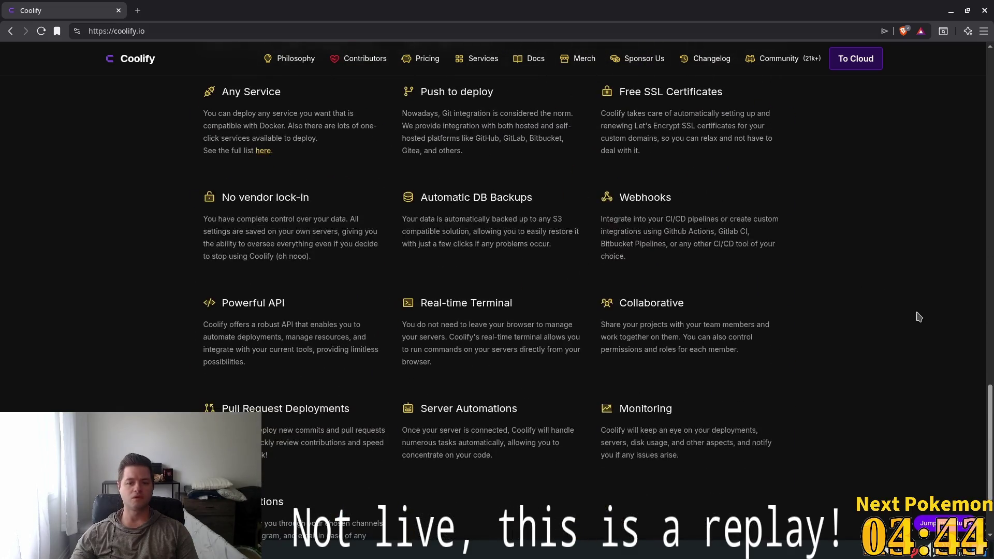
{"action": "scroll", "coordinate": [922, 334], "scroll_direction": "up", "scroll_amount": 5}
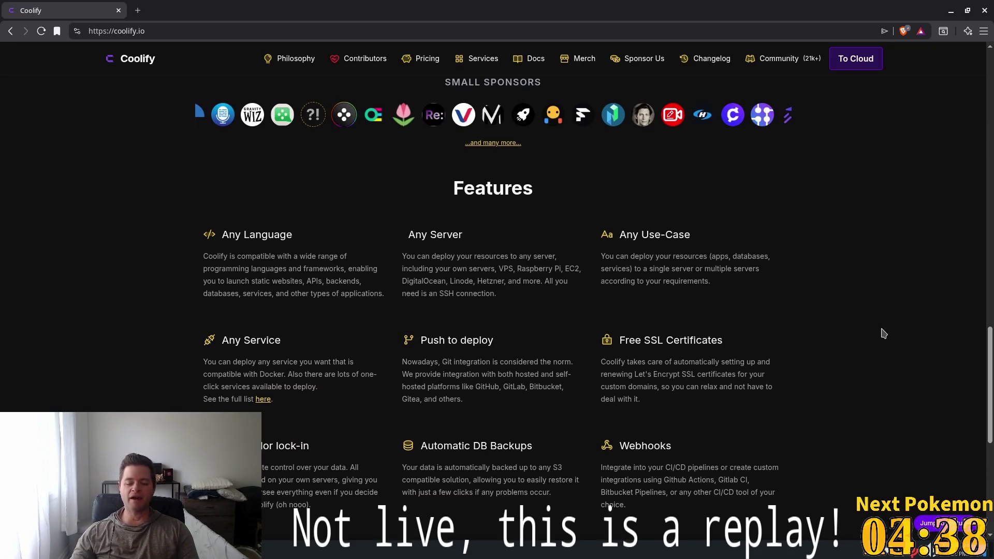
Highlight part of the Any Use-Case description, scroll back up, and close the browser
{"action": "mouse_move", "coordinate": [647, 260]}
{"action": "left_mouse_down"}
{"action": "mouse_move", "coordinate": [761, 270]}
{"action": "mouse_move", "coordinate": [752, 297]}
{"action": "left_mouse_up"}
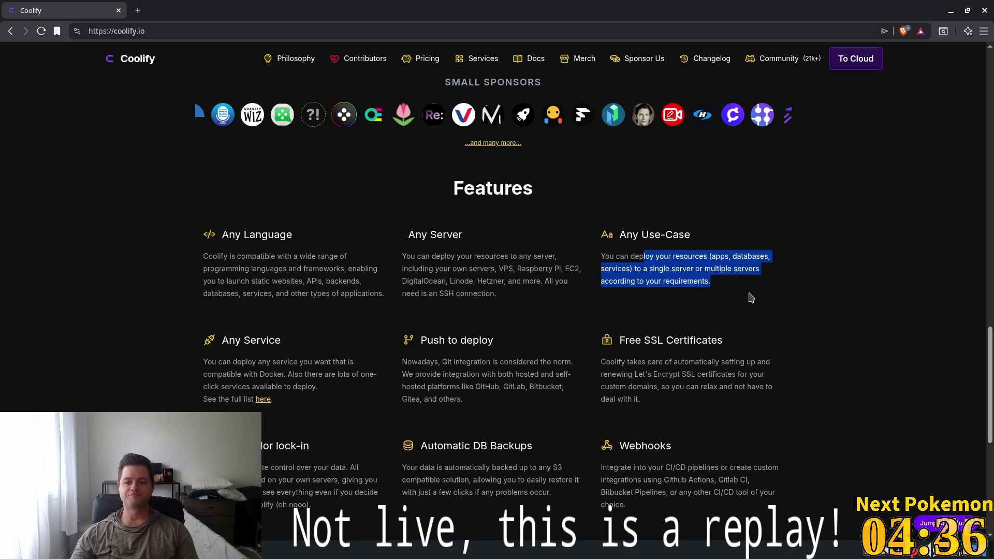
{"action": "scroll", "coordinate": [829, 345], "scroll_direction": "down", "scroll_amount": 7}
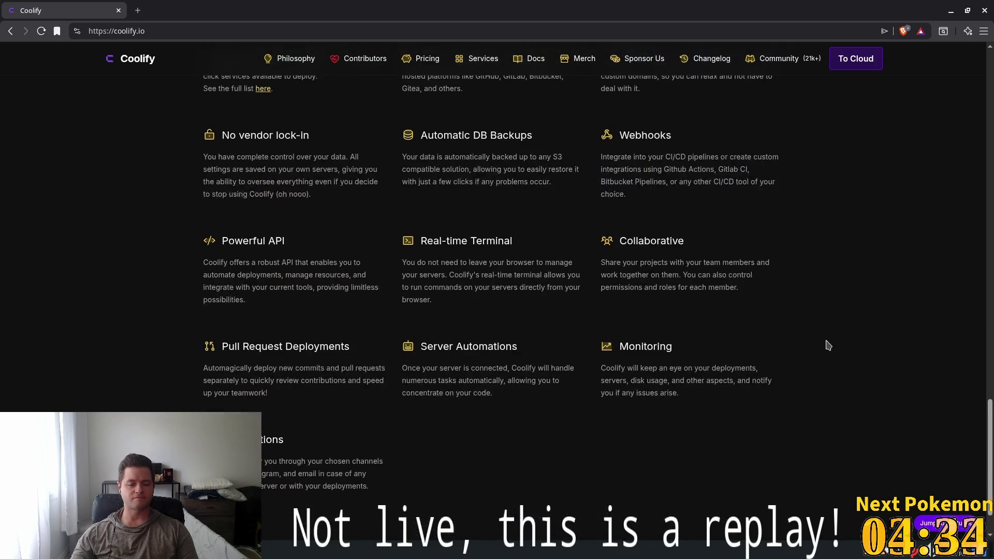
{"action": "left_click_drag", "start_coordinate": [990, 430], "coordinate": [984, 68]}
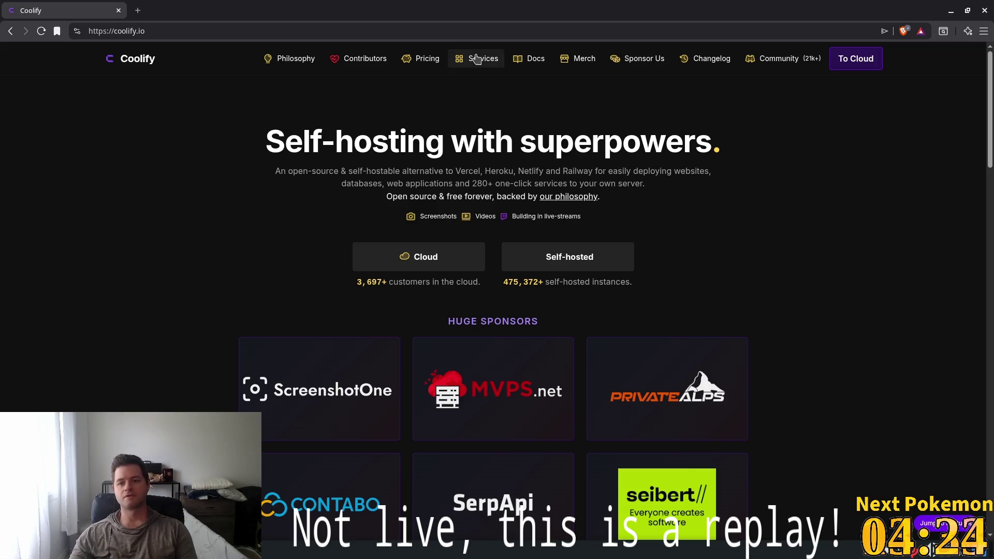
{"action": "left_click", "coordinate": [118, 11]}
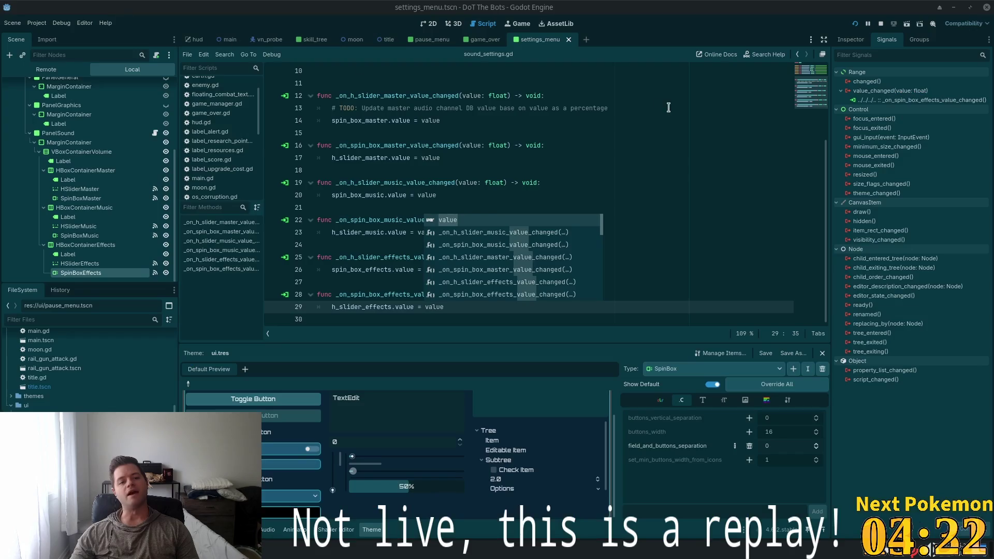
Run the DoT The Bots game, start playing, pause, and open Settings to try the Master slider
{"action": "left_click", "coordinate": [422, 186]}
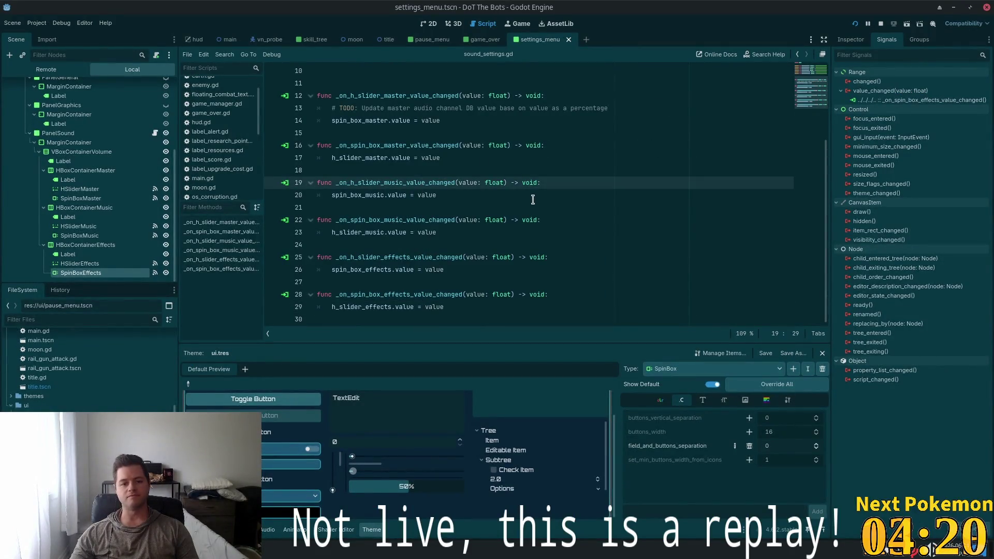
{"action": "left_click", "coordinate": [856, 24]}
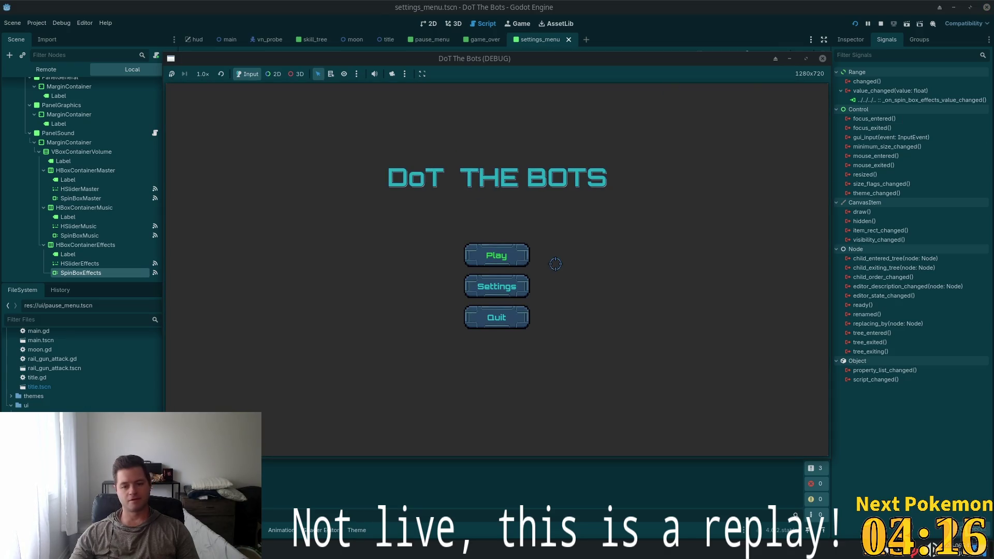
{"action": "left_click", "coordinate": [520, 258]}
{"action": "key", "text": "Escape"}
{"action": "left_click", "coordinate": [498, 279]}
{"action": "mouse_move", "coordinate": [533, 205]}
{"action": "left_mouse_down"}
{"action": "mouse_move", "coordinate": [524, 205]}
{"action": "mouse_move", "coordinate": [550, 204]}
{"action": "mouse_move", "coordinate": [485, 220]}
{"action": "mouse_move", "coordinate": [575, 220]}
{"action": "mouse_move", "coordinate": [502, 237]}
{"action": "mouse_move", "coordinate": [574, 237]}
{"action": "left_mouse_up"}
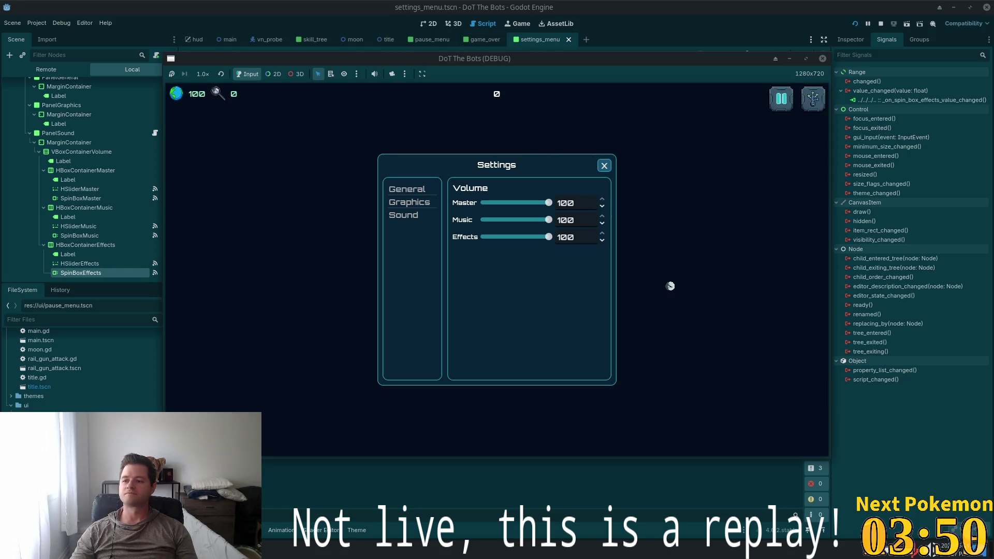
Close Settings, toggle the pause menu, and reopen the Settings window
{"action": "left_click", "coordinate": [604, 166]}
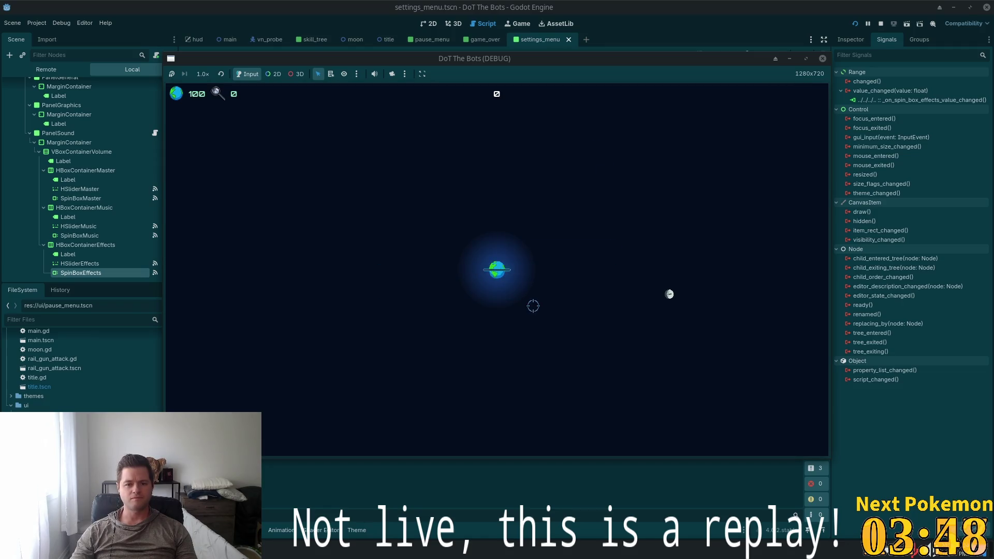
{"action": "key", "text": "Return"}
{"action": "key", "text": "Escape"}
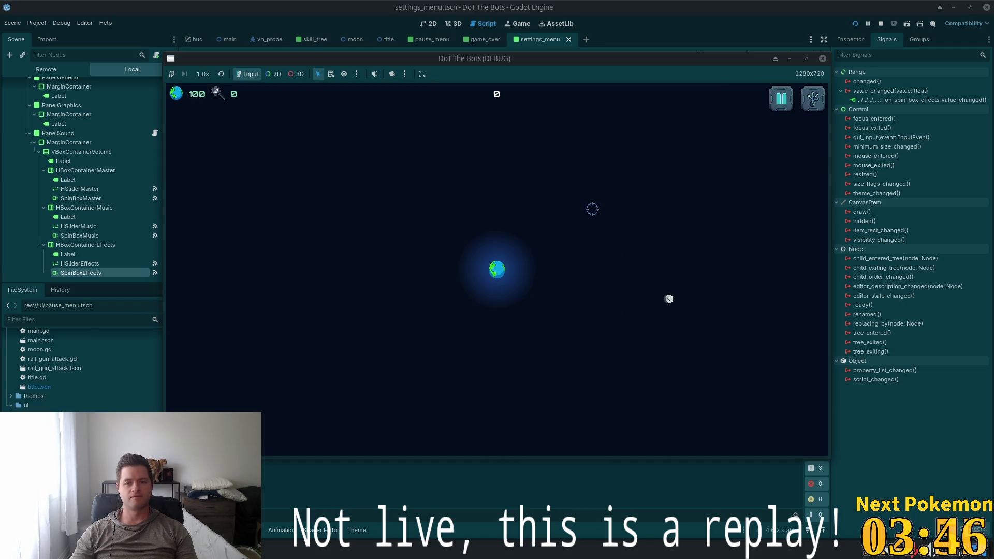
{"action": "key", "text": "Escape"}
{"action": "key", "text": "Return"}
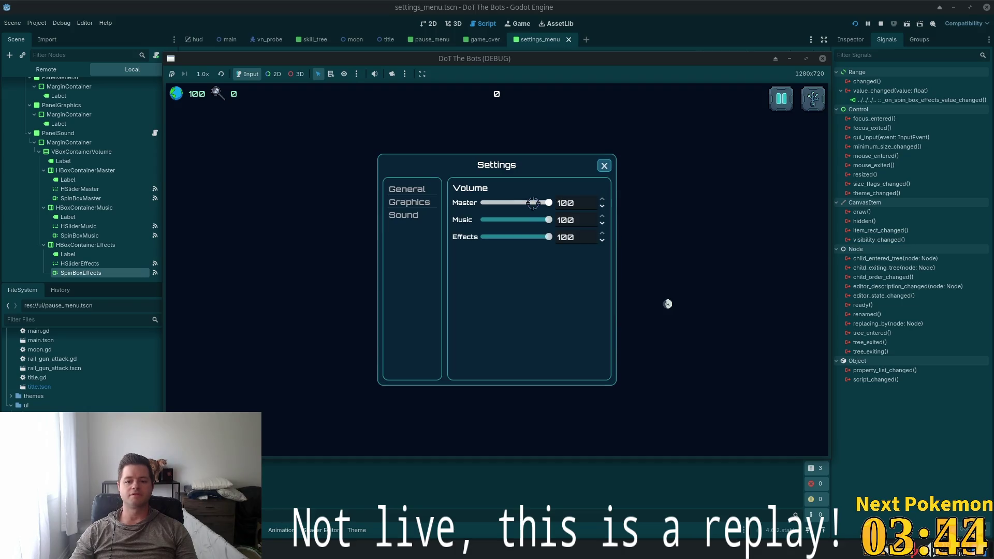
Lower Music to 91, then about half, while switching between the General, Graphics and Sound pages
{"action": "left_click", "coordinate": [543, 219]}
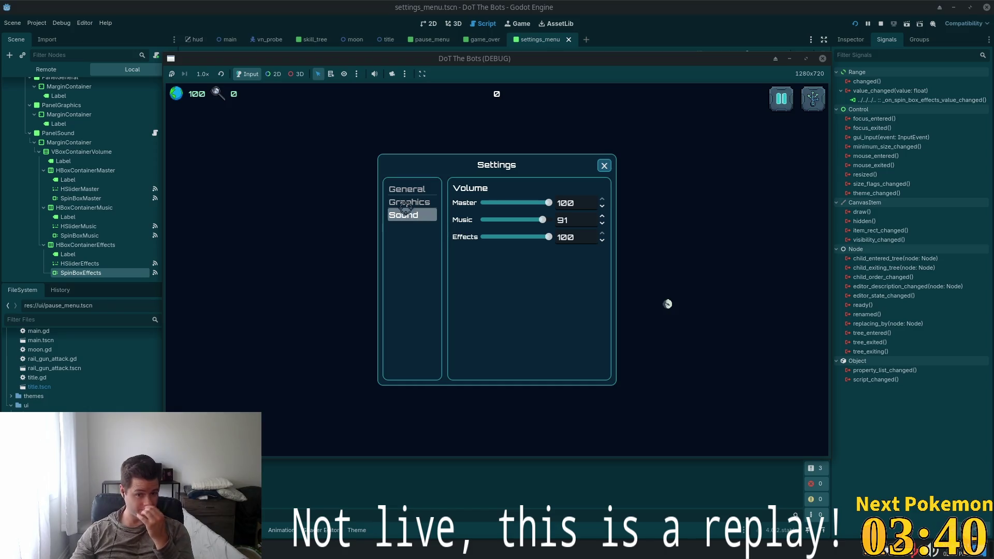
{"action": "left_click", "coordinate": [400, 186]}
{"action": "left_click", "coordinate": [409, 202]}
{"action": "left_click", "coordinate": [403, 215]}
{"action": "mouse_move", "coordinate": [543, 220]}
{"action": "left_mouse_down"}
{"action": "mouse_move", "coordinate": [503, 217]}
{"action": "mouse_move", "coordinate": [501, 202]}
{"action": "left_mouse_up"}
{"action": "left_click", "coordinate": [434, 189]}
{"action": "left_click", "coordinate": [403, 215]}
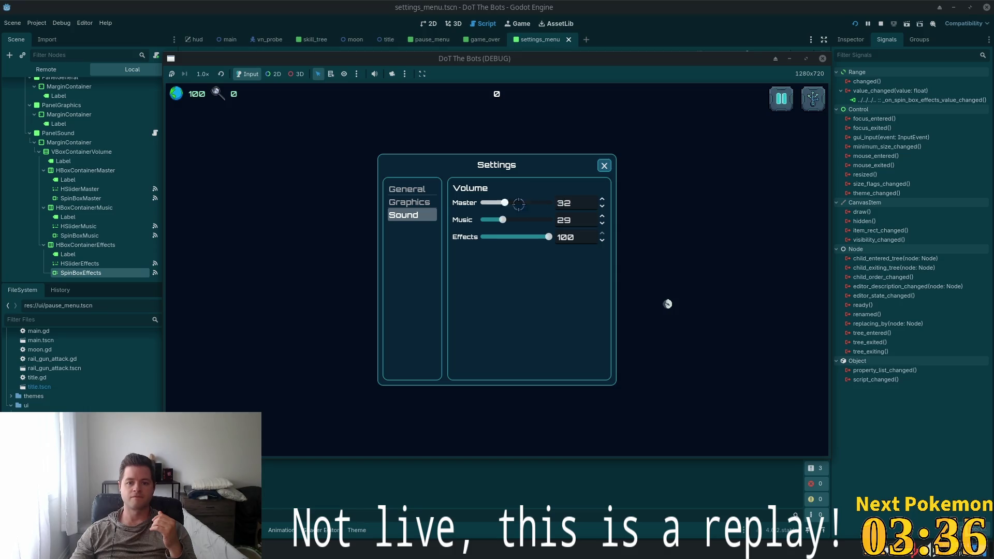
Step Master down, Music up and Effects down with the arrows, then type Music 25
{"action": "left_click", "coordinate": [602, 206]}
{"action": "left_click", "coordinate": [603, 216]}
{"action": "left_click", "coordinate": [602, 216]}
{"action": "left_click", "coordinate": [601, 240]}
{"action": "left_click", "coordinate": [601, 241]}
{"action": "left_click", "coordinate": [601, 240]}
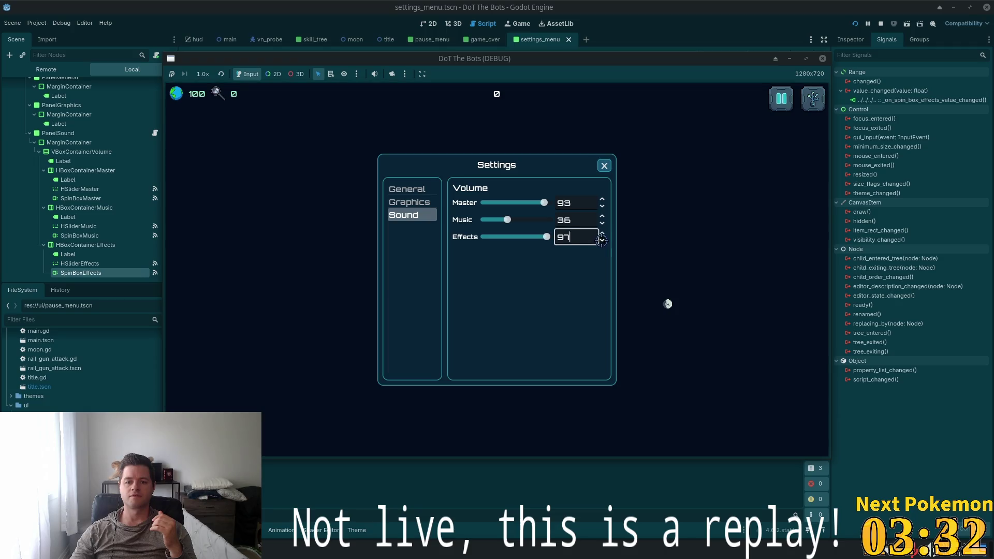
{"action": "left_click", "coordinate": [567, 220]}
{"action": "type", "text": "25"}
{"action": "key", "text": "Return"}
Enter 75 and then an over-range value into the Music spin box
{"action": "left_click", "coordinate": [561, 231]}
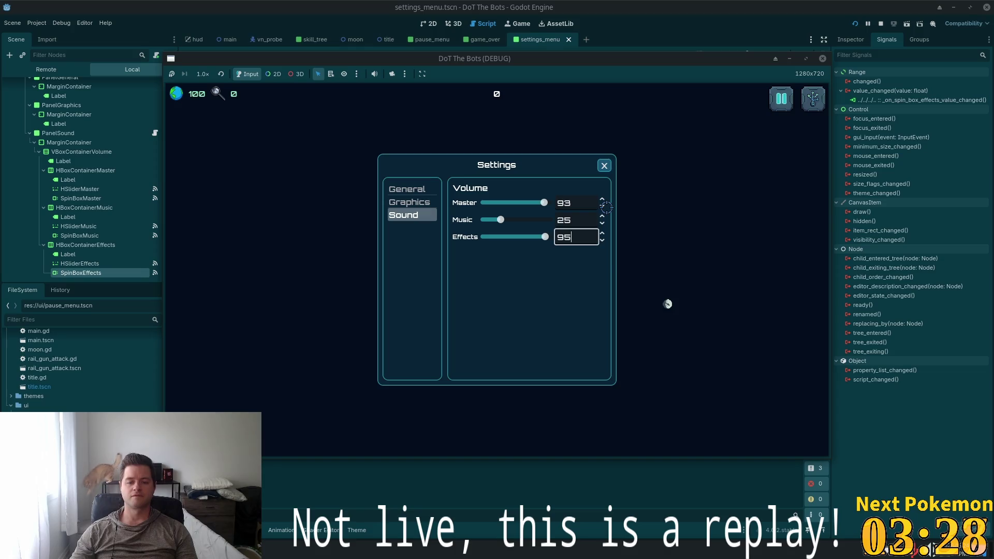
{"action": "left_click", "coordinate": [580, 219]}
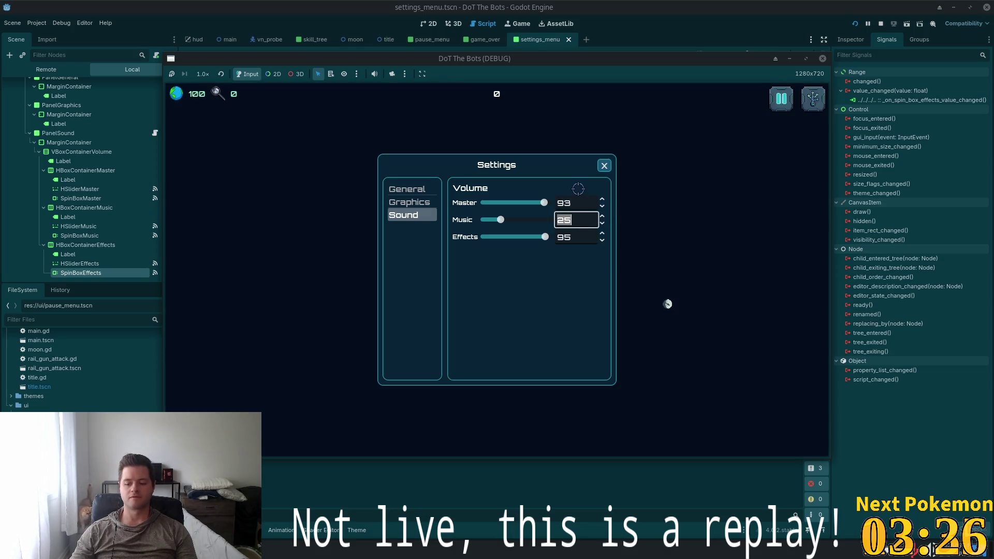
{"action": "type", "text": "75"}
{"action": "key", "text": "Return"}
{"action": "left_click", "coordinate": [569, 225]}
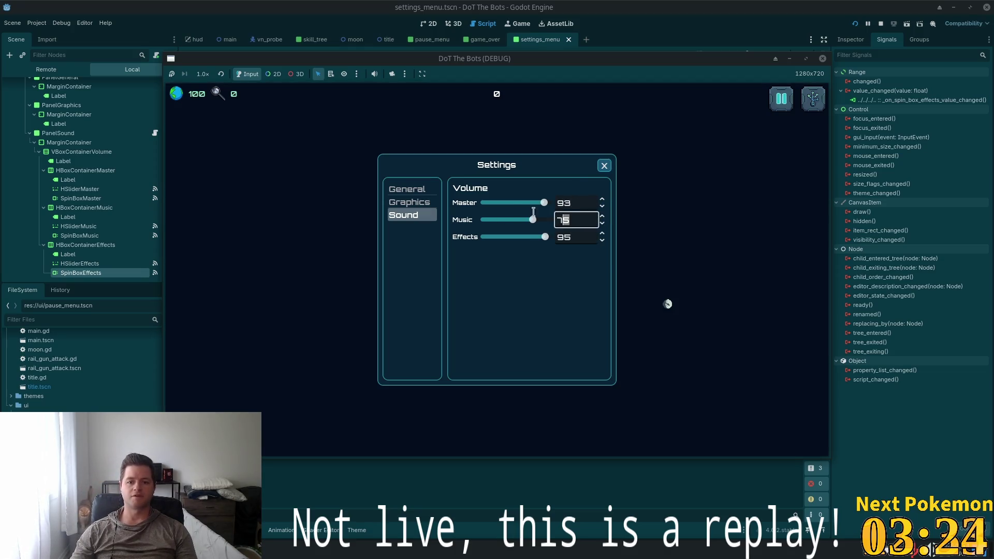
{"action": "type", "text": "10"}
{"action": "key", "text": "Return"}
Type the invalid text 'asdasd' into the Effects spin box to see it rejected
{"action": "left_click", "coordinate": [568, 235]}
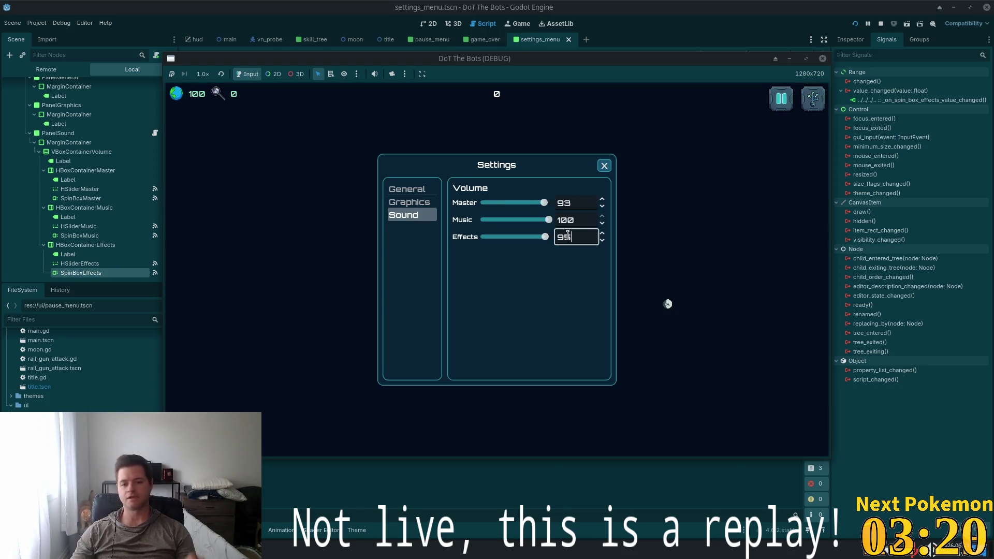
{"action": "key", "text": "ctrl+a"}
{"action": "type", "text": "asdasd"}
{"action": "key", "text": "Tab"}
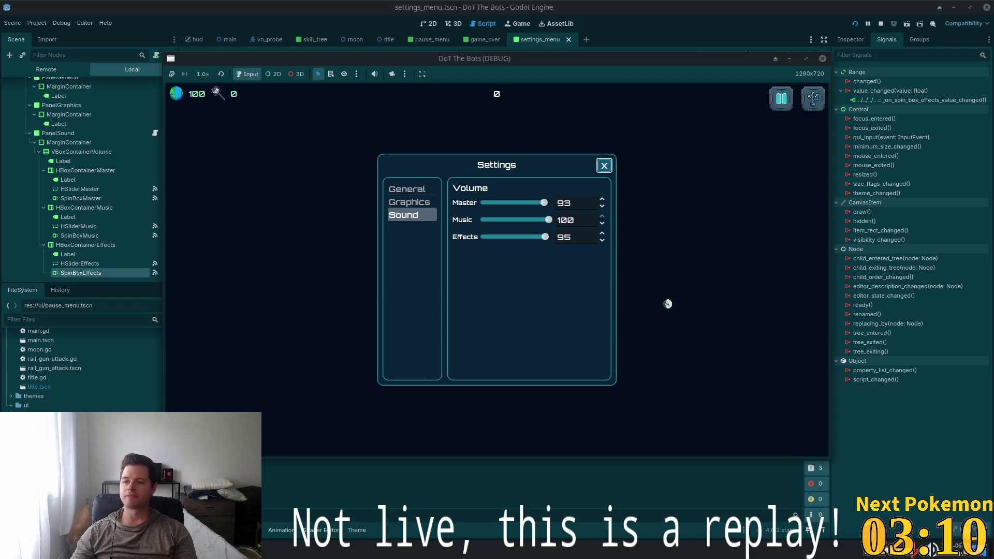
Drag Music to 86 and Master to 55, reset all three to 100, and close Settings
{"action": "mouse_move", "coordinate": [549, 220]}
{"action": "left_mouse_down"}
{"action": "mouse_move", "coordinate": [528, 220]}
{"action": "mouse_move", "coordinate": [544, 237]}
{"action": "mouse_move", "coordinate": [523, 242]}
{"action": "left_mouse_up"}
{"action": "left_click", "coordinate": [555, 221]}
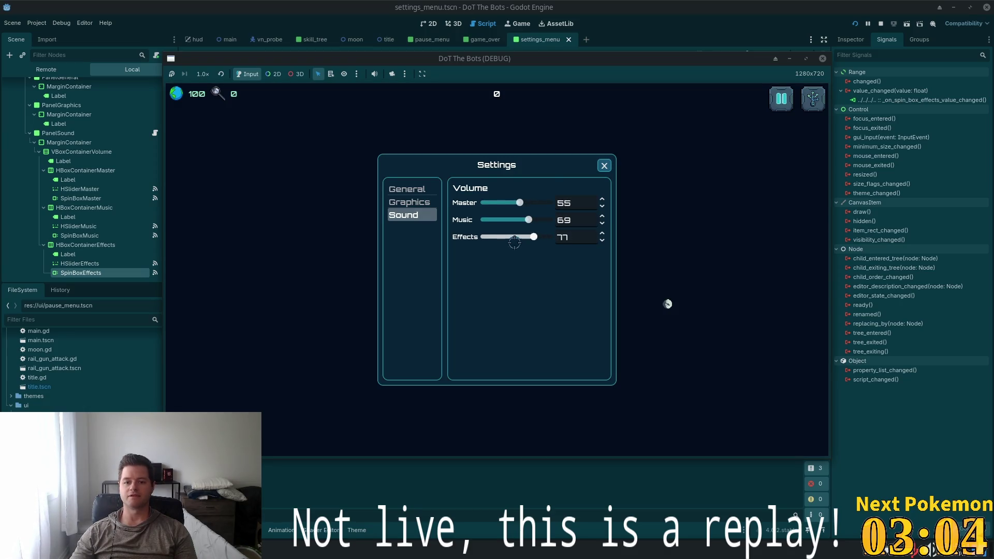
{"action": "key", "text": "End"}
{"action": "key", "text": "Up"}
{"action": "key", "text": "End"}
{"action": "key", "text": "Up"}
{"action": "key", "text": "End"}
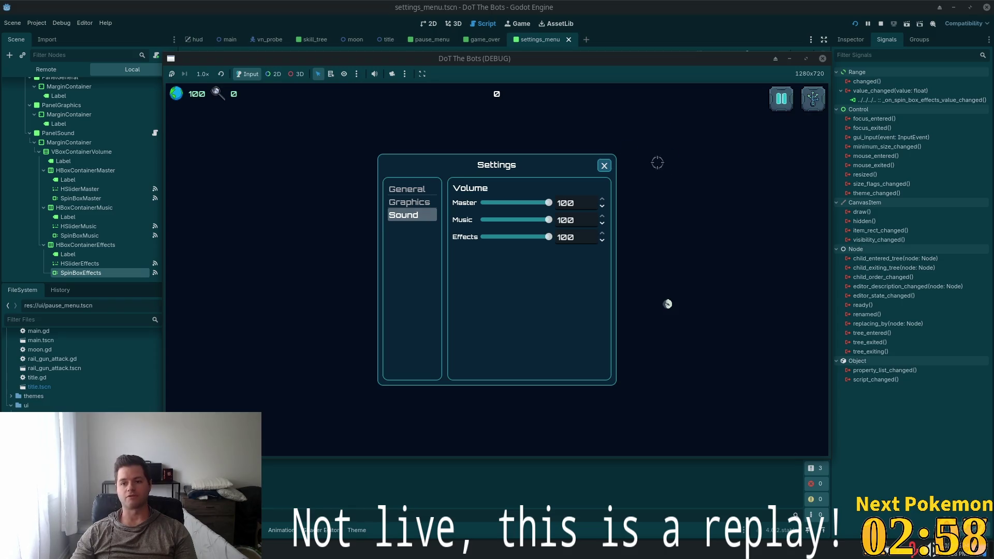
{"action": "left_click", "coordinate": [605, 166]}
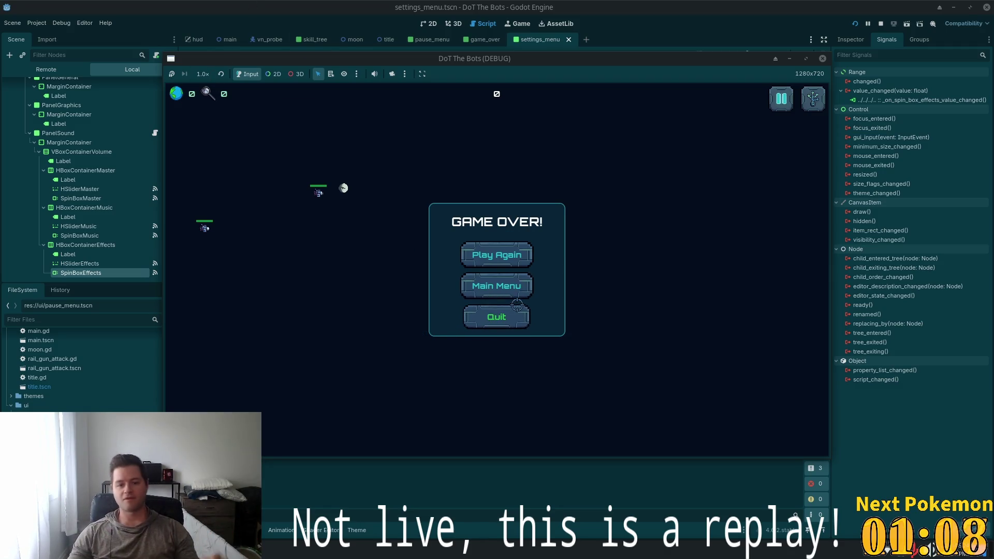
From Game Over, return to the Main Menu and quit the game
{"action": "left_click", "coordinate": [499, 287]}
{"action": "left_click", "coordinate": [497, 326]}
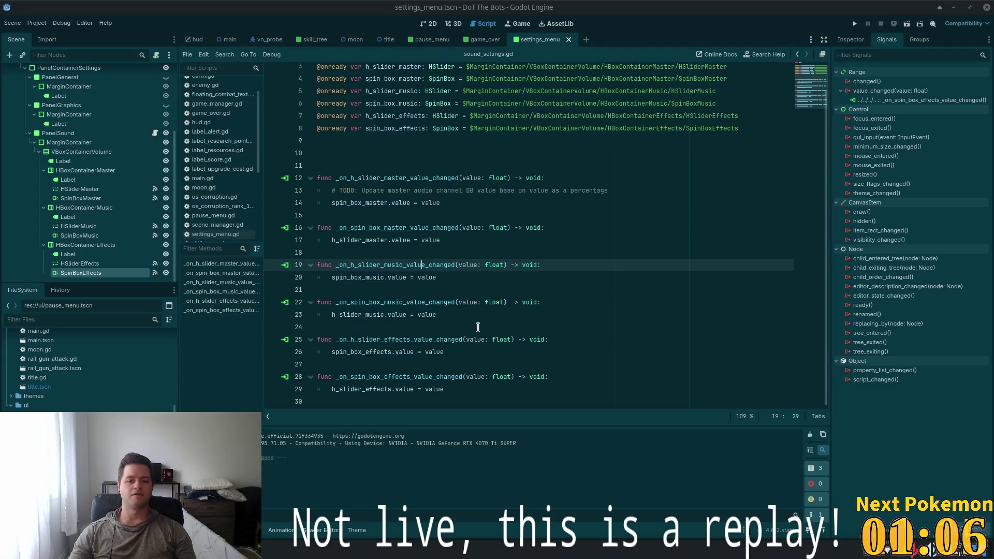
Collapse PanelSound in the Scene dock and switch to the browser
{"action": "left_click", "coordinate": [30, 133]}
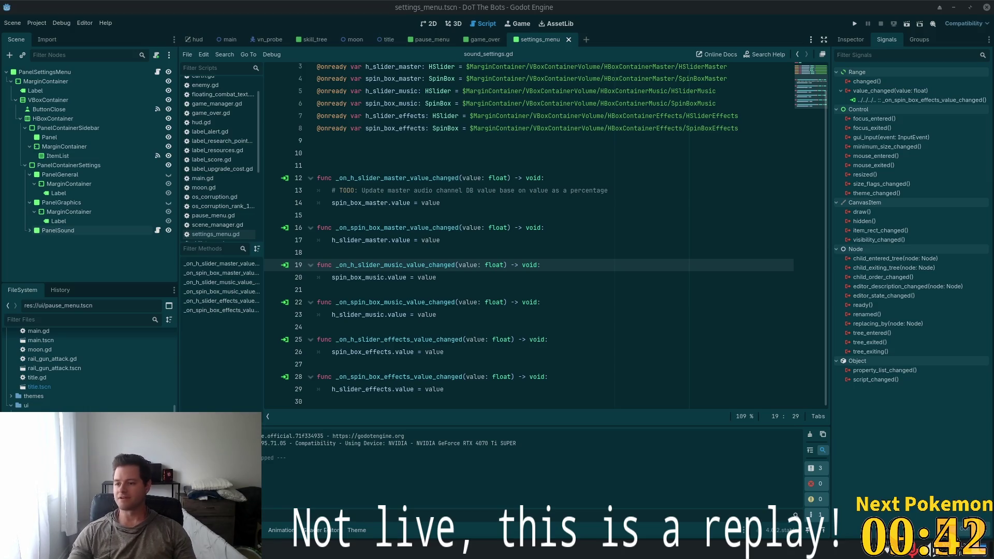
{"action": "key", "text": "alt+Tab"}
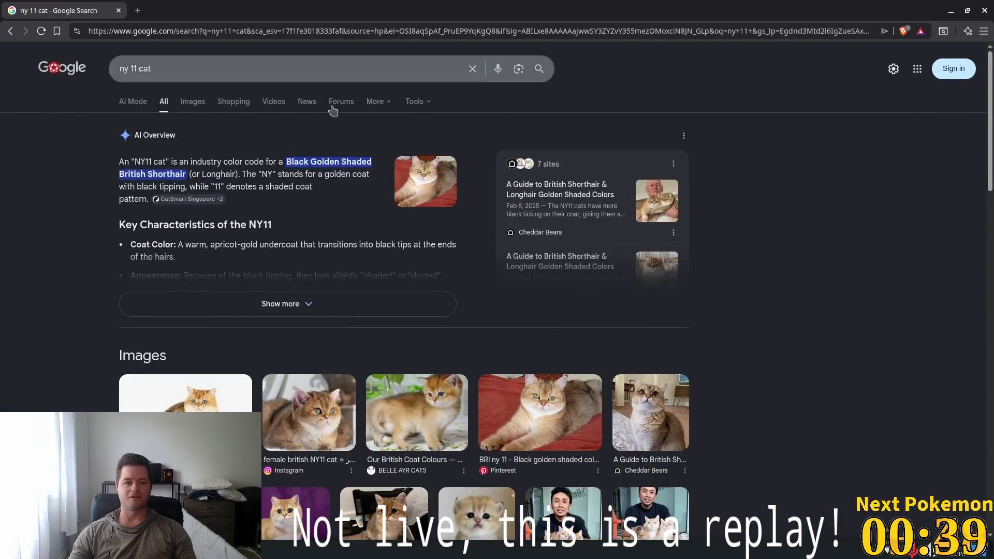
Show image results and preview the NY11 cat, BELLE AYR CATS kitten and golden cat images
{"action": "left_click", "coordinate": [193, 102]}
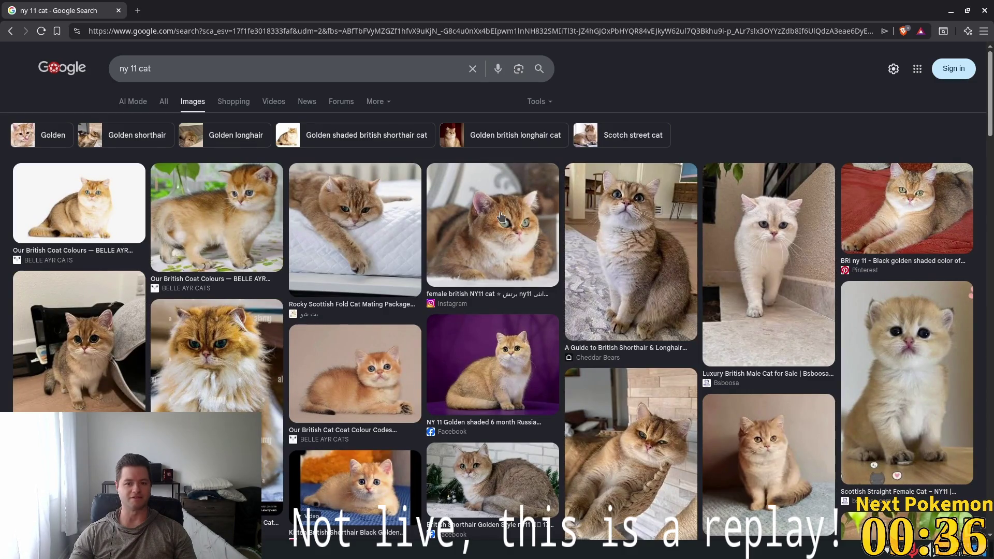
{"action": "left_click", "coordinate": [501, 217]}
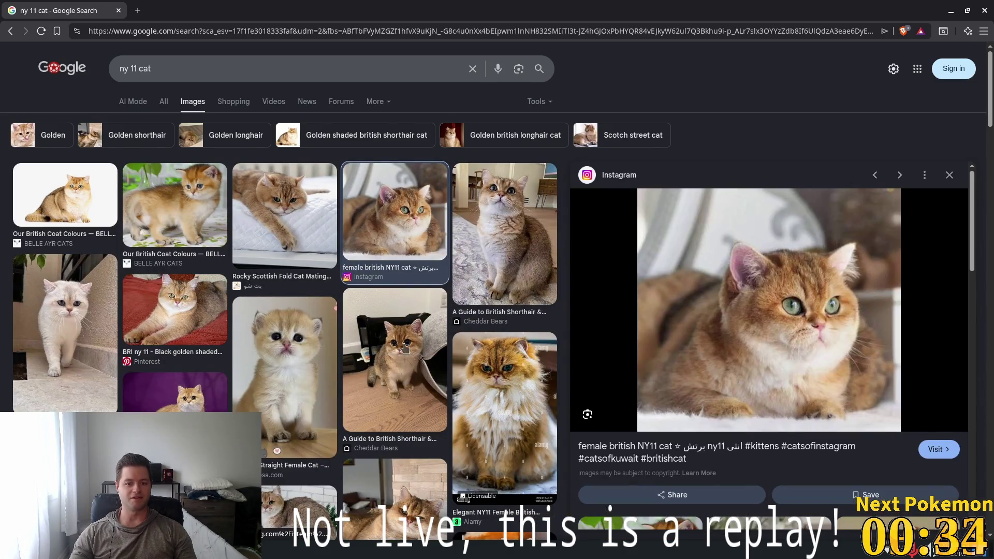
{"action": "left_click", "coordinate": [172, 203]}
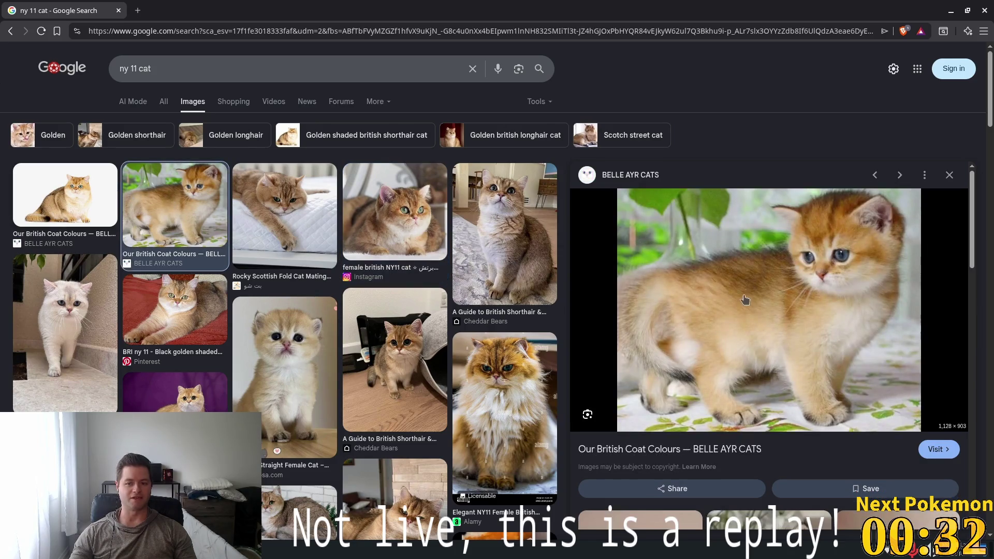
{"action": "left_click", "coordinate": [79, 199]}
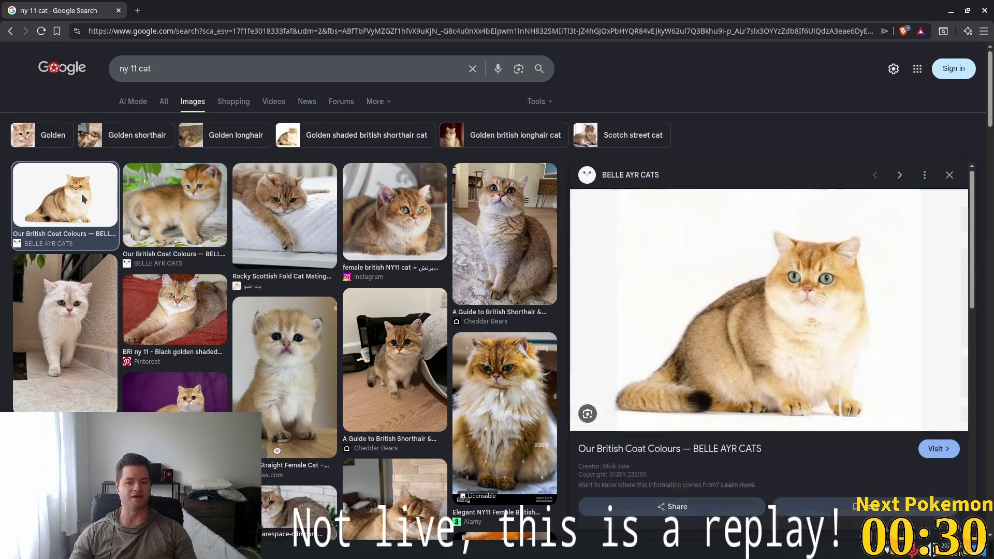
{"action": "scroll", "coordinate": [305, 346], "scroll_direction": "down", "scroll_amount": 5}
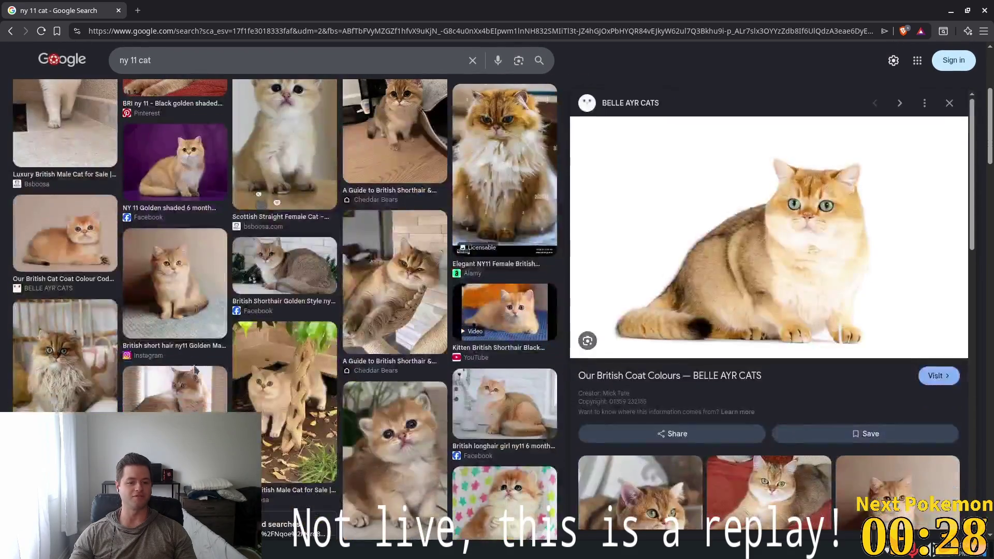
Preview the Rocky Scottish Fold and Scottish cat stock photos, then close the browser
{"action": "left_click", "coordinate": [183, 388]}
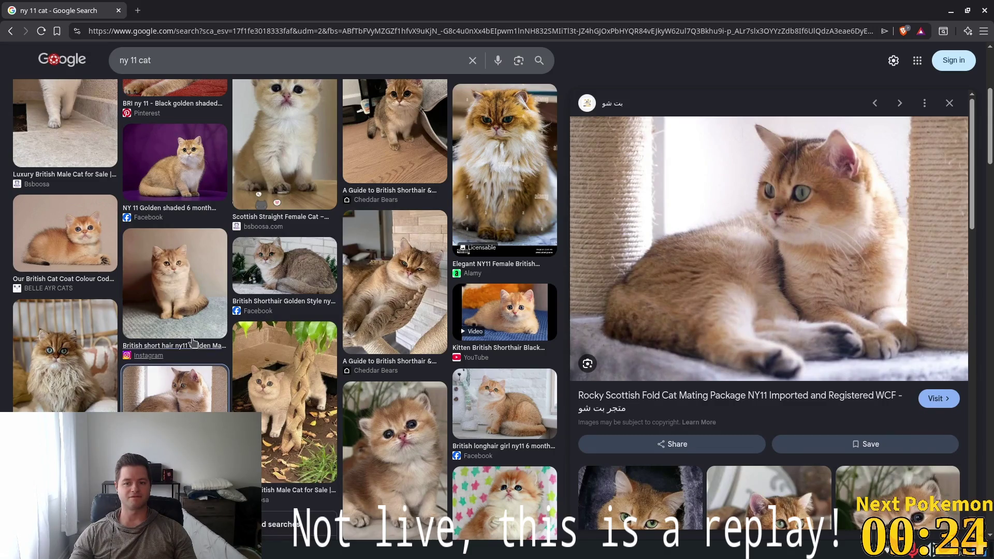
{"action": "scroll", "coordinate": [764, 232], "scroll_direction": "down", "scroll_amount": 5}
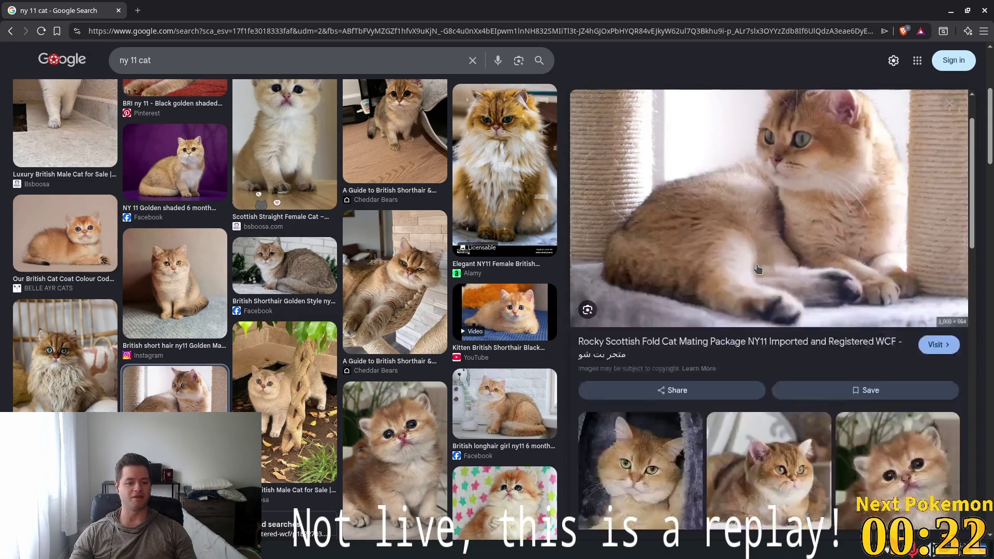
{"action": "scroll", "coordinate": [512, 347], "scroll_direction": "down", "scroll_amount": 1}
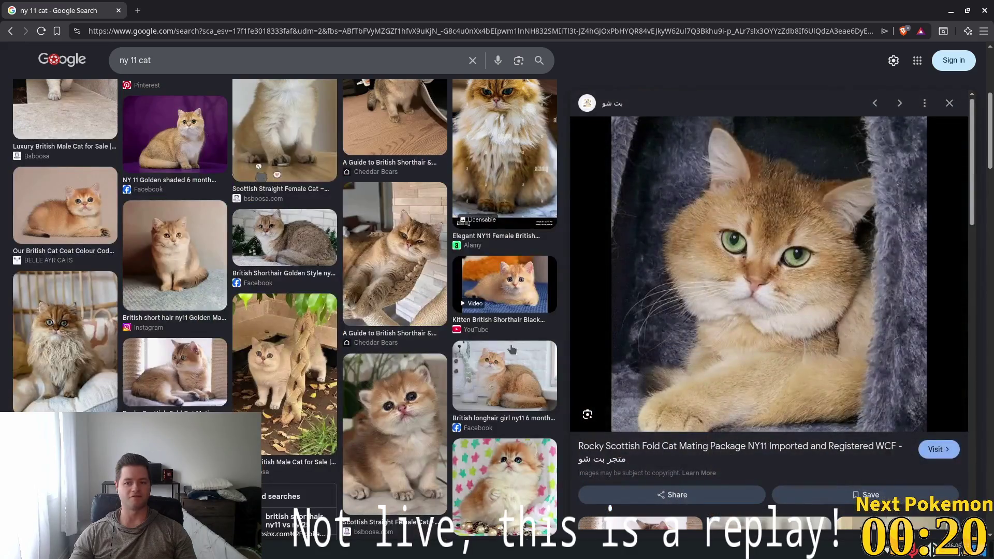
{"action": "scroll", "coordinate": [689, 301], "scroll_direction": "down", "scroll_amount": 7}
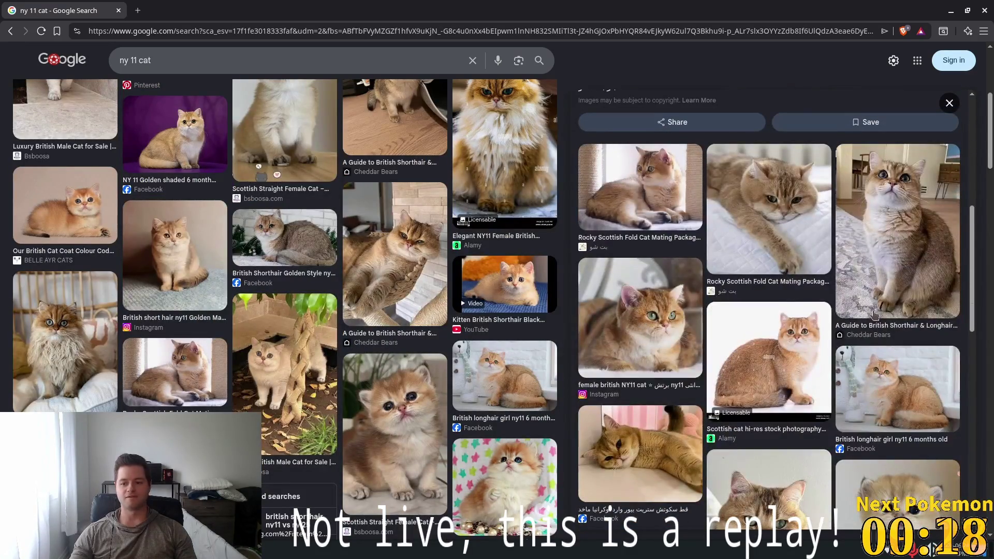
{"action": "left_click", "coordinate": [783, 353]}
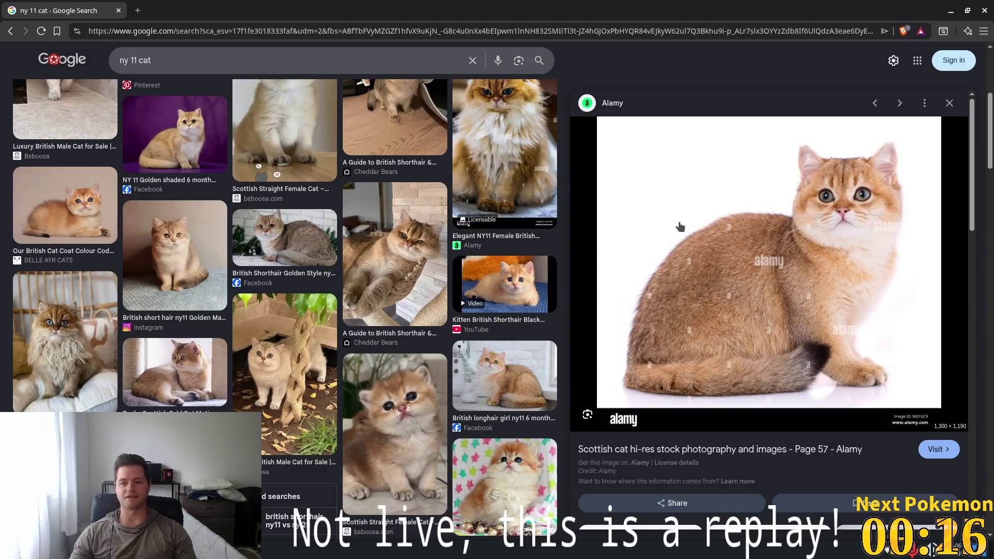
{"action": "left_click", "coordinate": [118, 11]}
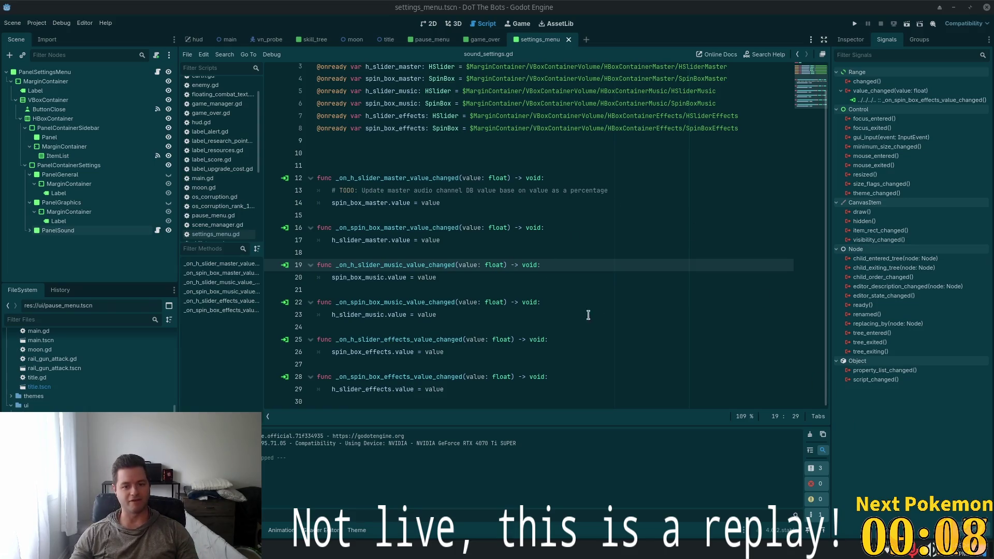
Go to line 25, expand PanelSound to show its slider and spin box nodes, then open hud.tscn
{"action": "left_click", "coordinate": [385, 341]}
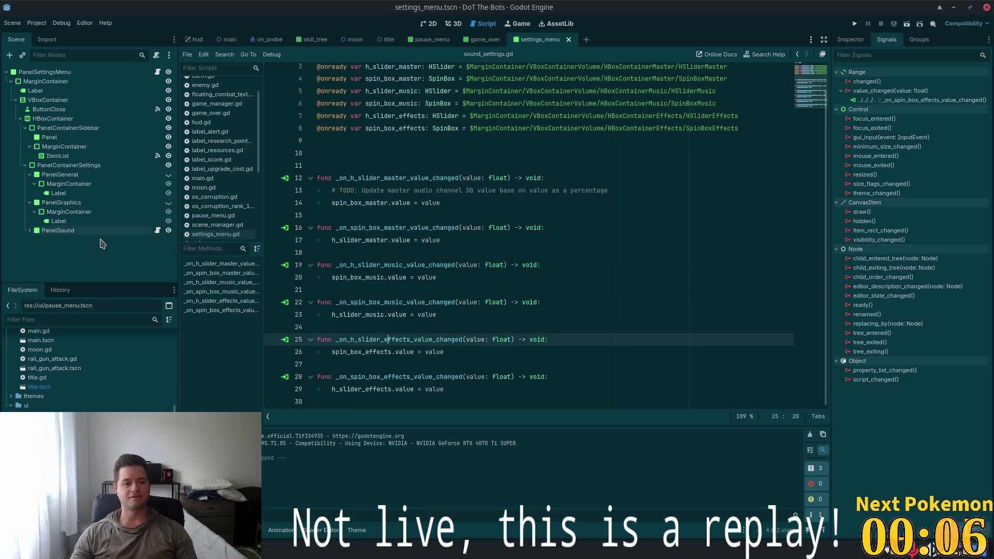
{"action": "left_click", "coordinate": [30, 231]}
{"action": "scroll", "coordinate": [63, 248], "scroll_direction": "down", "scroll_amount": 3}
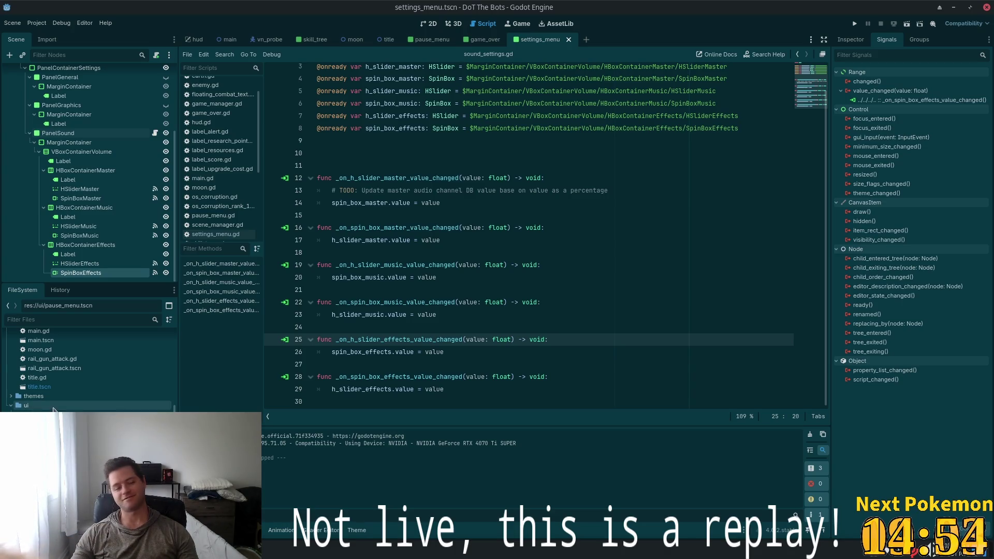
{"action": "scroll", "coordinate": [52, 410], "scroll_direction": "down", "scroll_amount": 1}
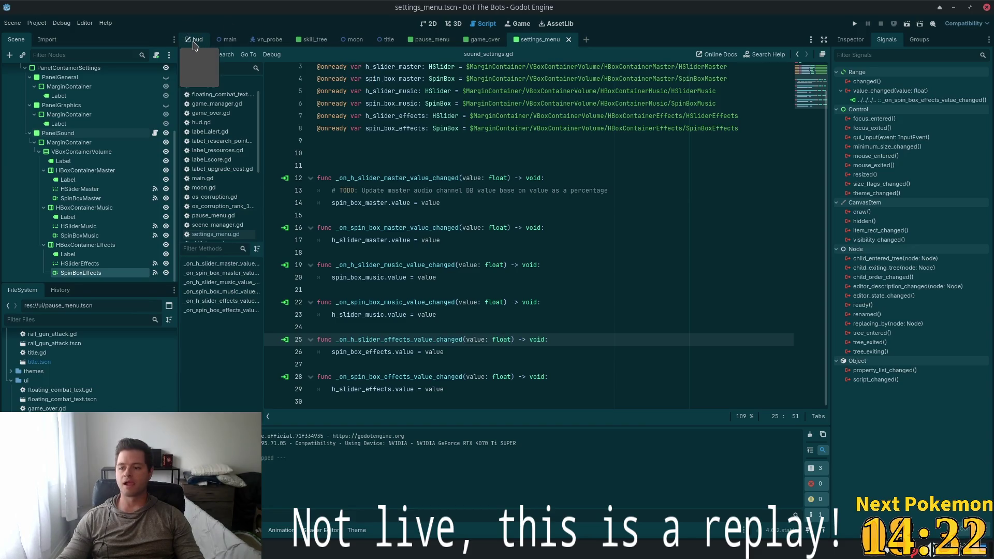
{"action": "left_click", "coordinate": [191, 42]}
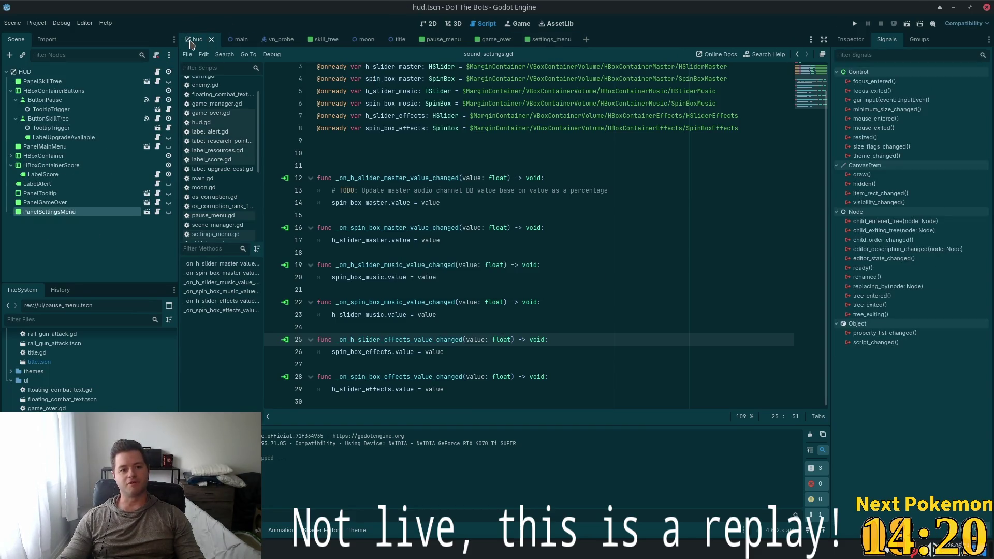
Select the HUD root node, switch to main.tscn, then bring Discord to the front
{"action": "left_click", "coordinate": [27, 72]}
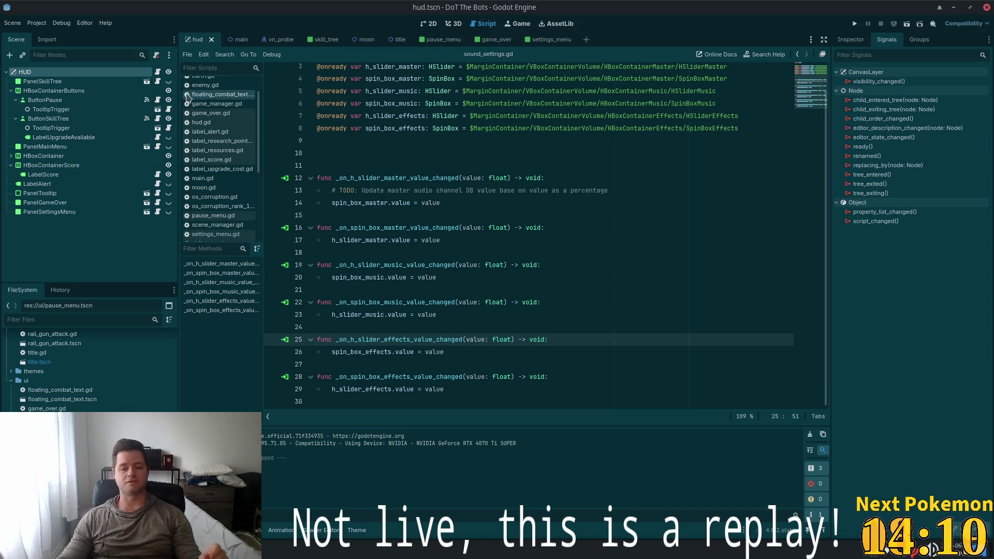
{"action": "left_click", "coordinate": [230, 40]}
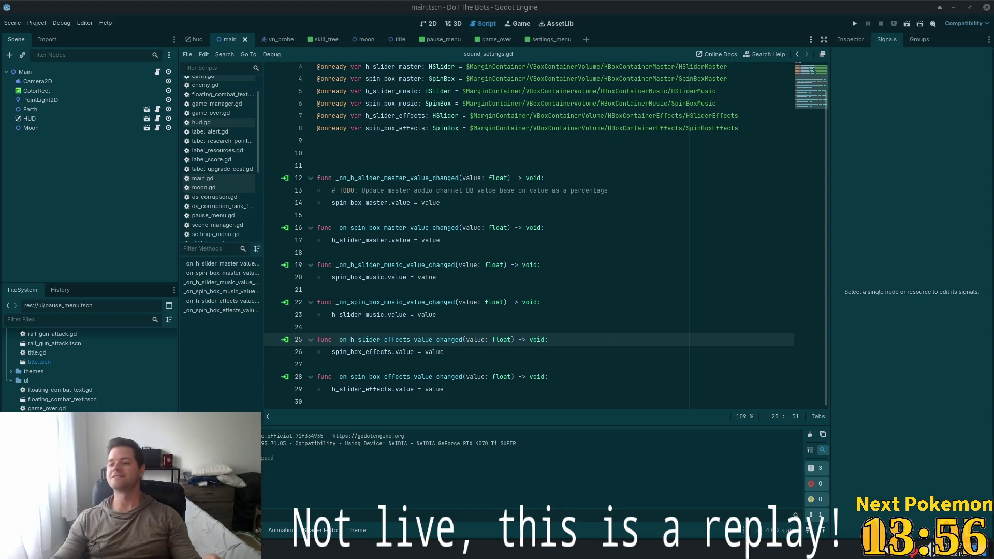
{"action": "key", "text": "alt+Tab"}
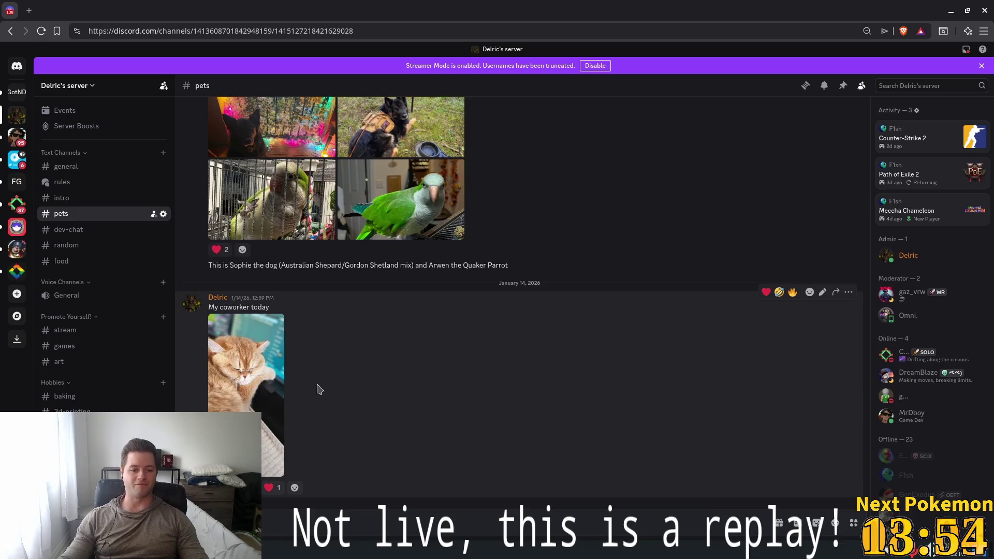
View the sleeping cat photo, then the French bulldog photo, zooming in and out
{"action": "left_click", "coordinate": [272, 403]}
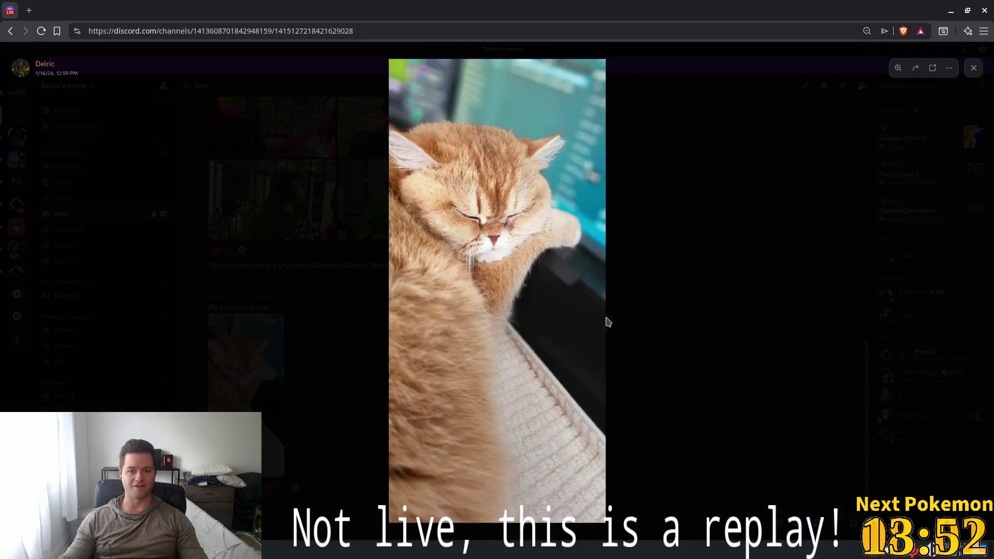
{"action": "left_click", "coordinate": [973, 88]}
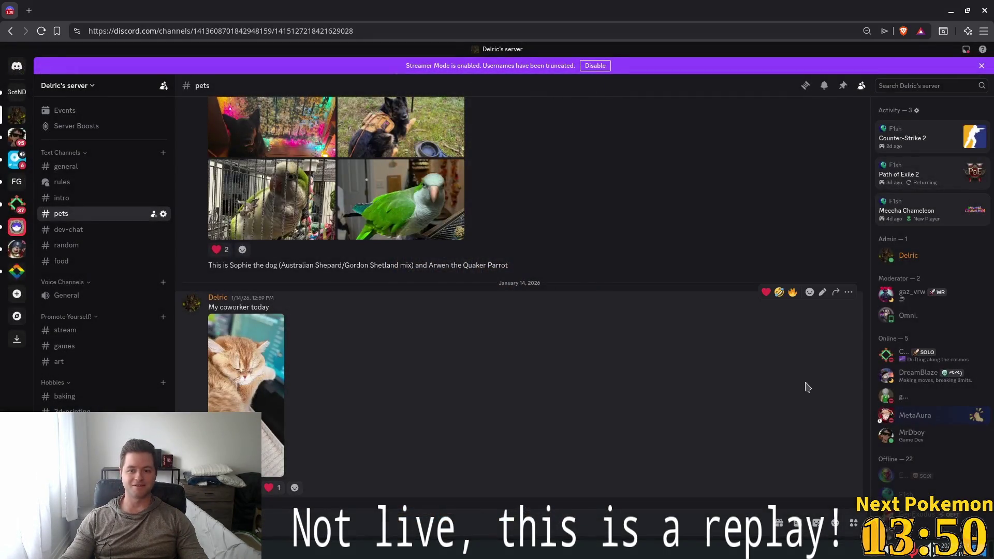
{"action": "scroll", "coordinate": [578, 352], "scroll_direction": "up", "scroll_amount": 15}
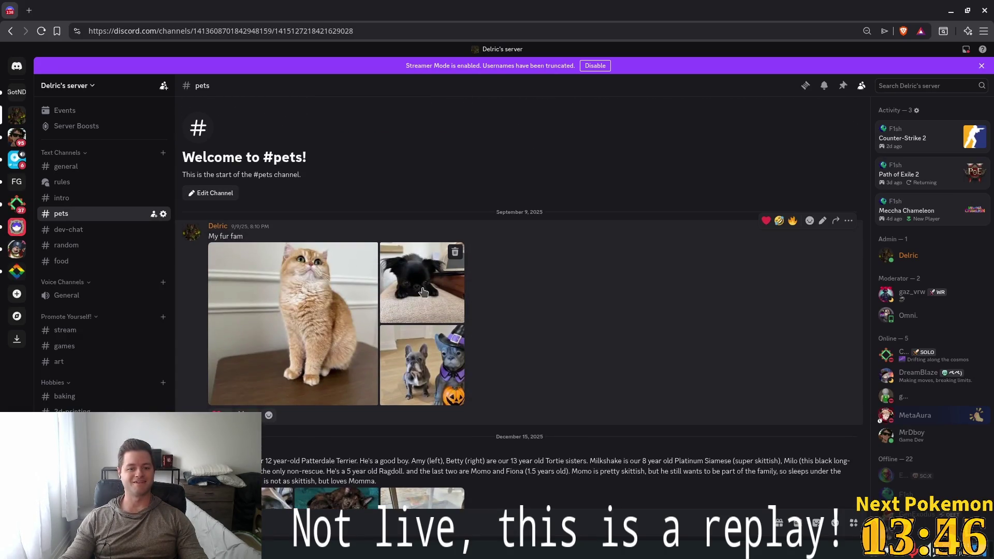
{"action": "left_click", "coordinate": [450, 337]}
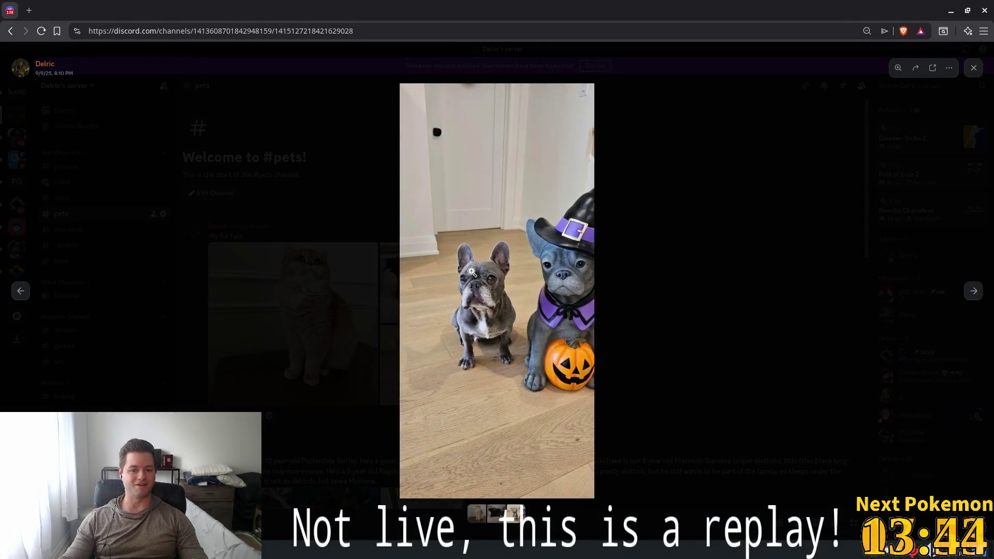
{"action": "left_click", "coordinate": [469, 271]}
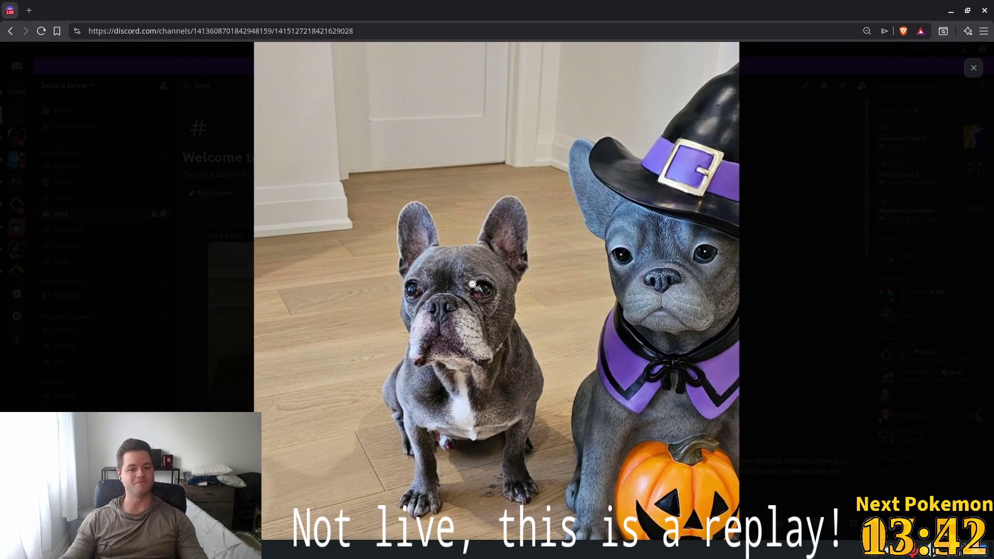
{"action": "left_click", "coordinate": [471, 323]}
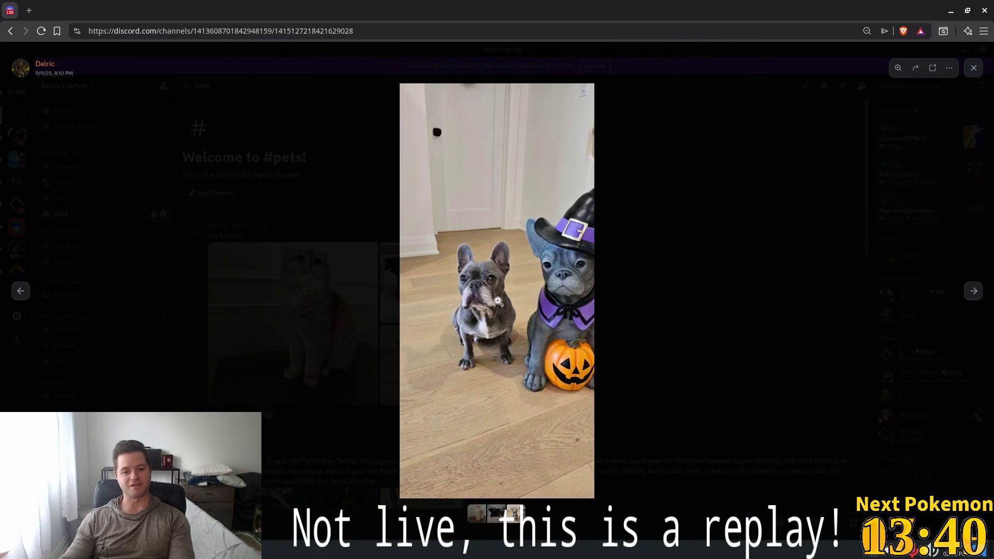
{"action": "left_click", "coordinate": [480, 254]}
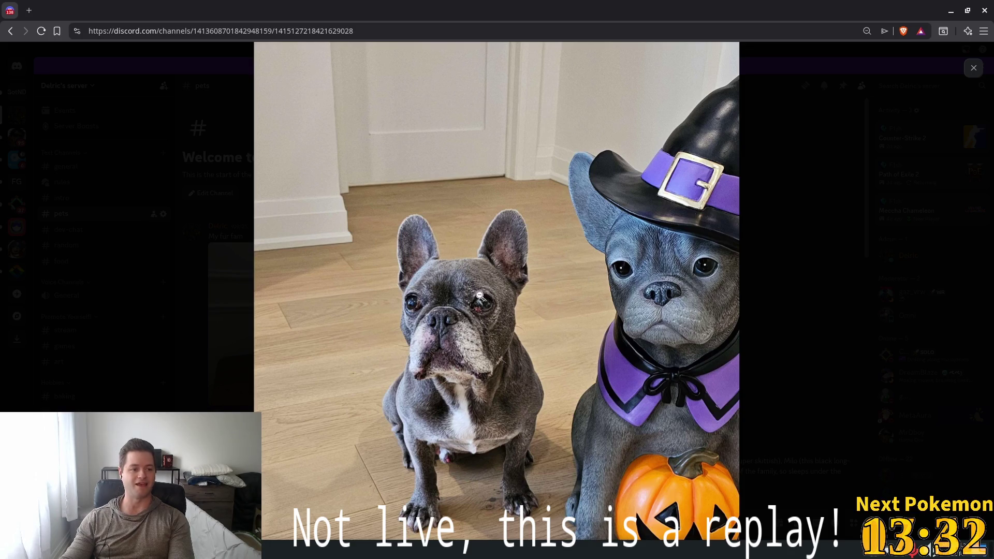
{"action": "left_click", "coordinate": [489, 260]}
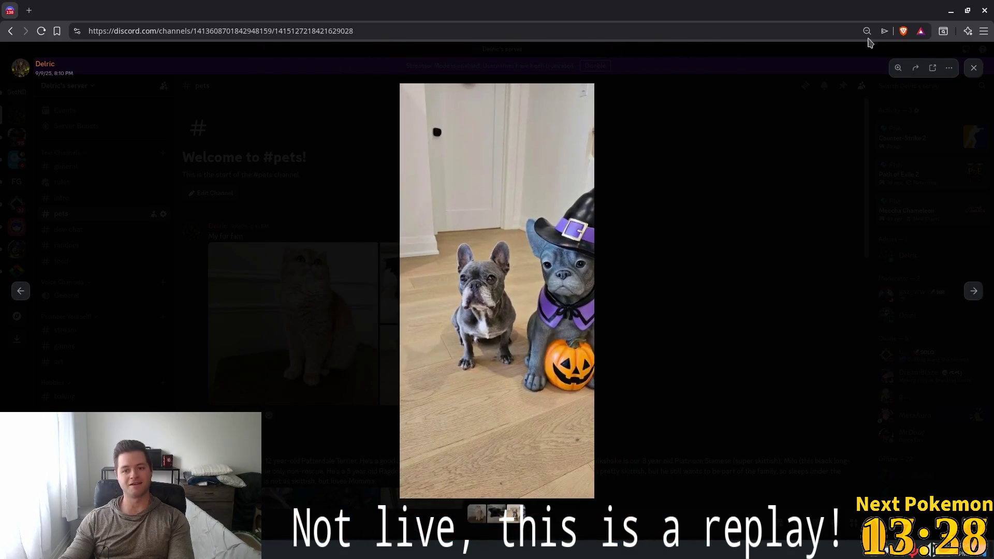
{"action": "left_click", "coordinate": [972, 71]}
View the black dog and cat photos full-size, then move the Discord window aside
{"action": "left_click", "coordinate": [420, 311]}
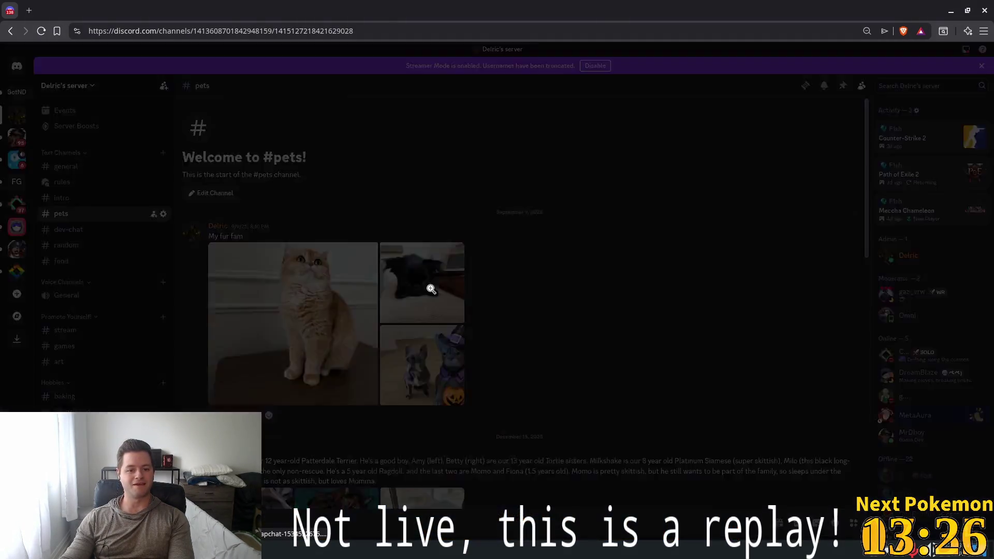
{"action": "left_click", "coordinate": [427, 305]}
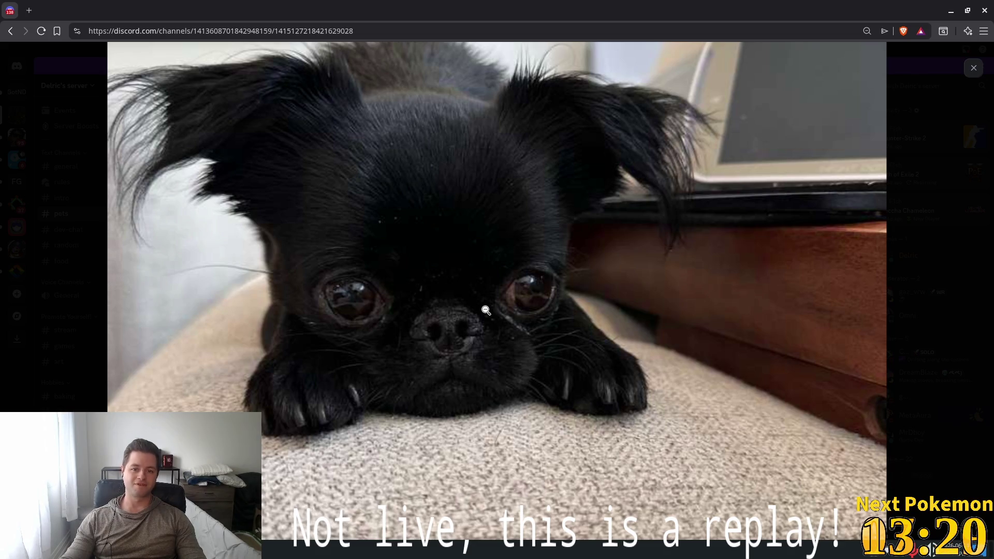
{"action": "left_click", "coordinate": [514, 285]}
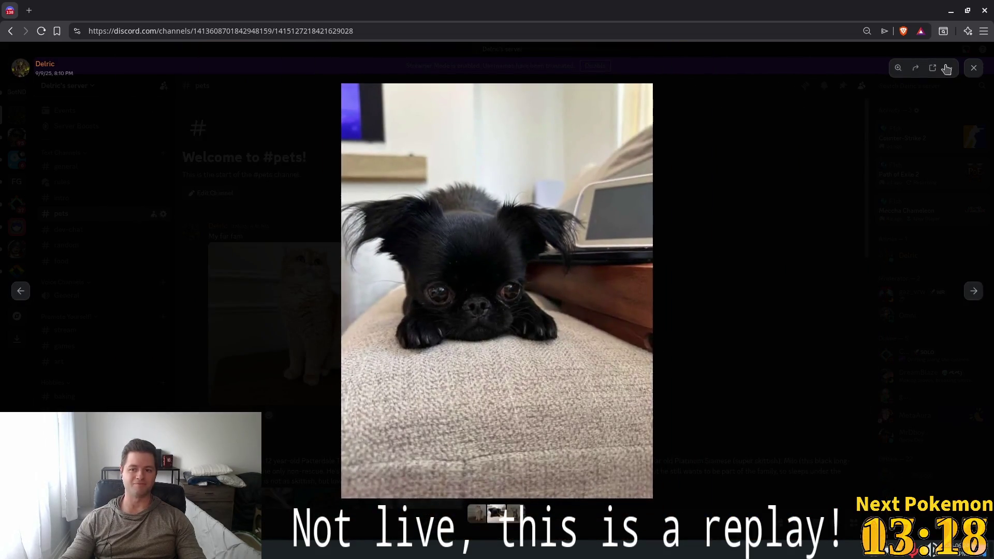
{"action": "left_click", "coordinate": [974, 67]}
{"action": "left_click", "coordinate": [311, 290]}
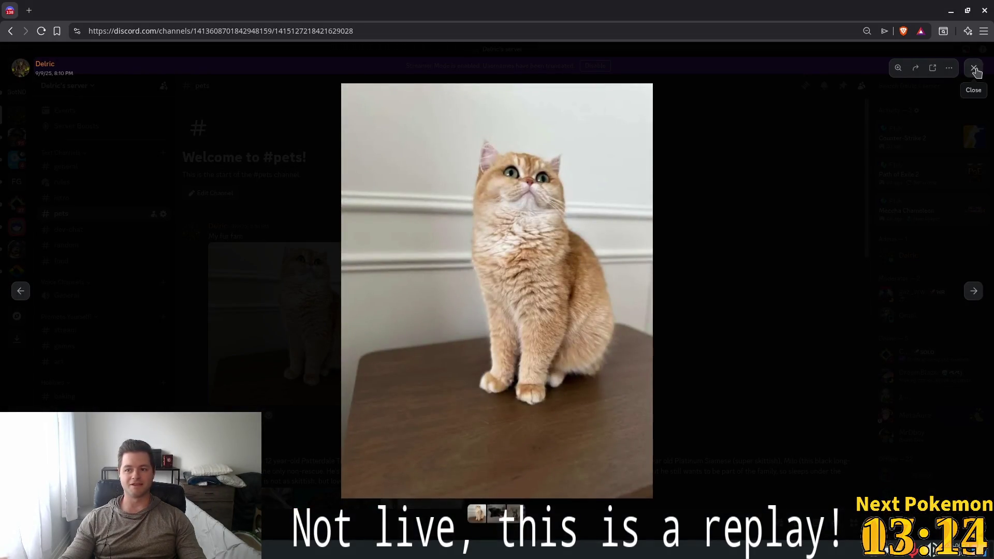
{"action": "left_click", "coordinate": [974, 68]}
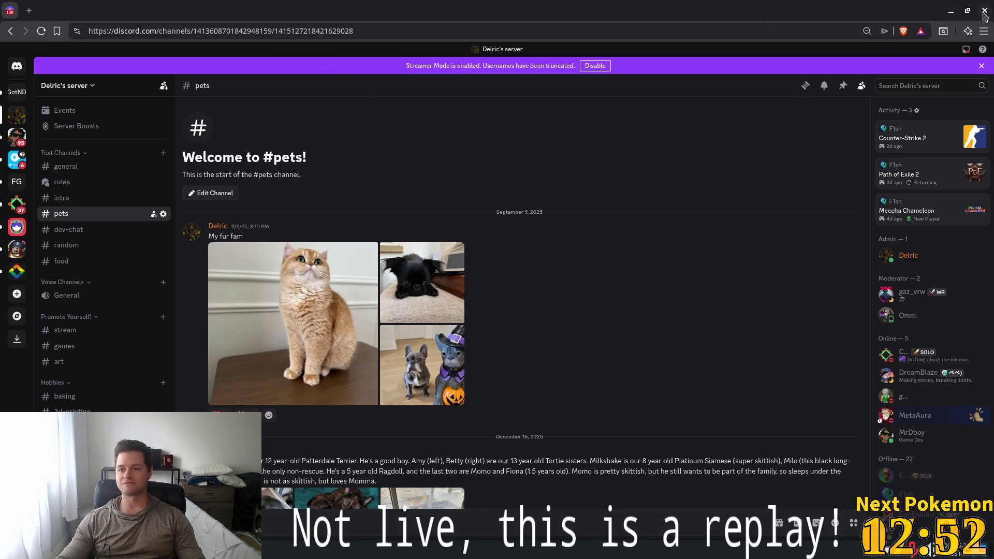
{"action": "left_click_drag", "start_coordinate": [160, 10], "coordinate": [938, 84]}
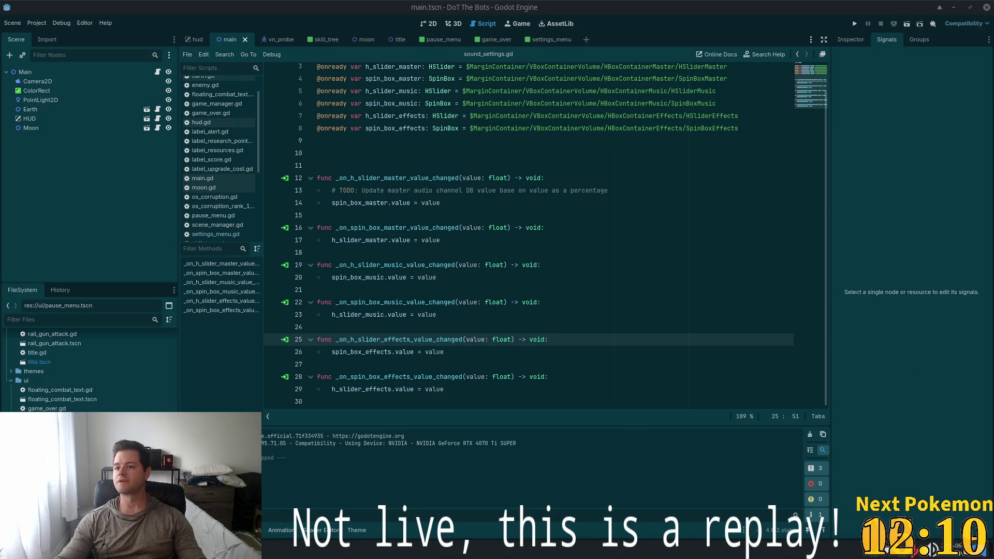
Go to line 16, check the Moon and HUD nodes, select Main, and press Ctrl+A for a new child node
{"action": "left_click", "coordinate": [401, 226]}
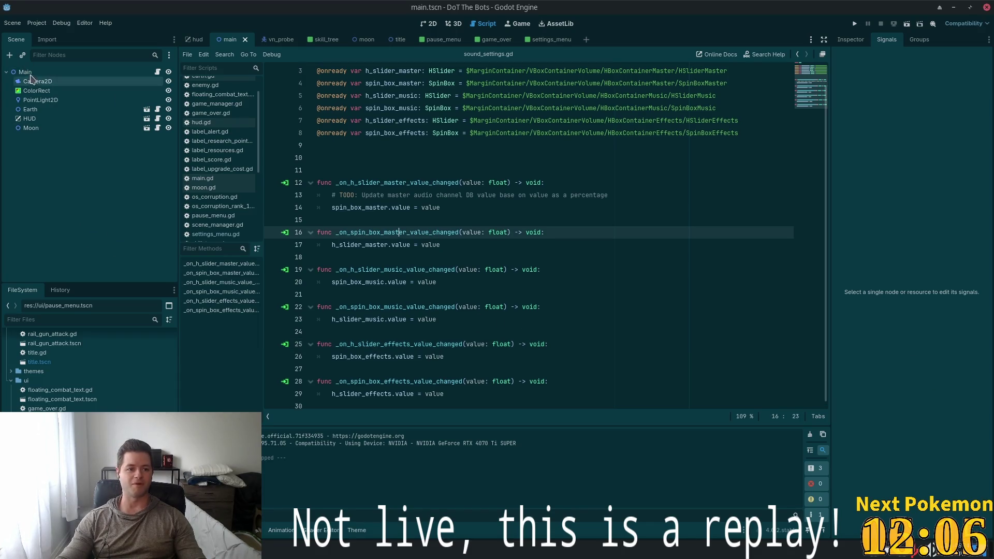
{"action": "left_click", "coordinate": [31, 128]}
{"action": "left_click", "coordinate": [29, 119]}
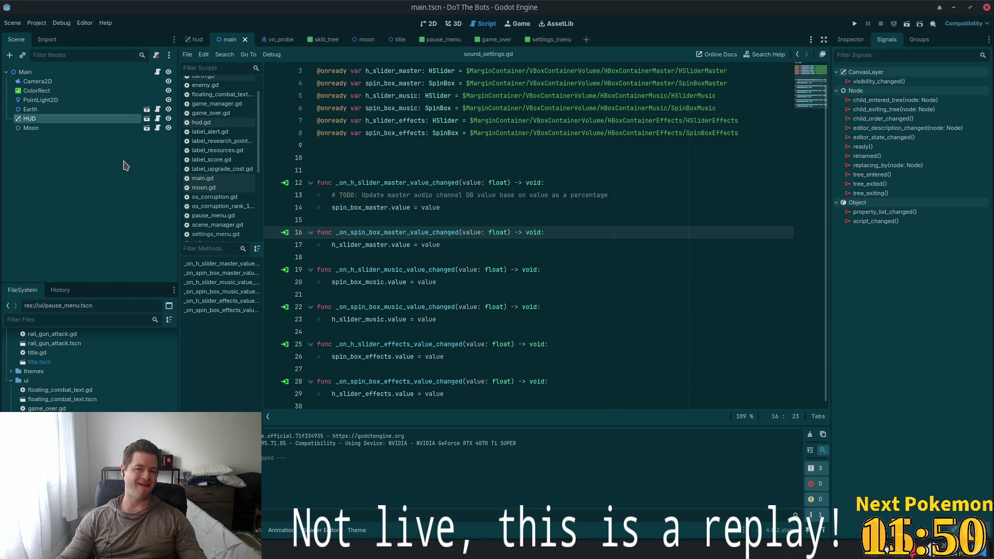
{"action": "left_click", "coordinate": [30, 75]}
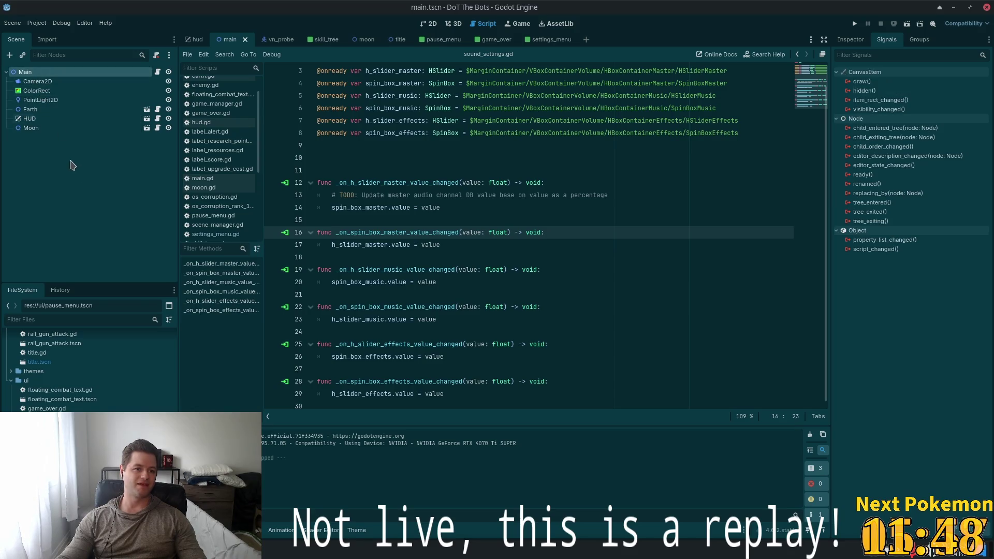
{"action": "left_click", "coordinate": [19, 68], "text": "ctrl"}
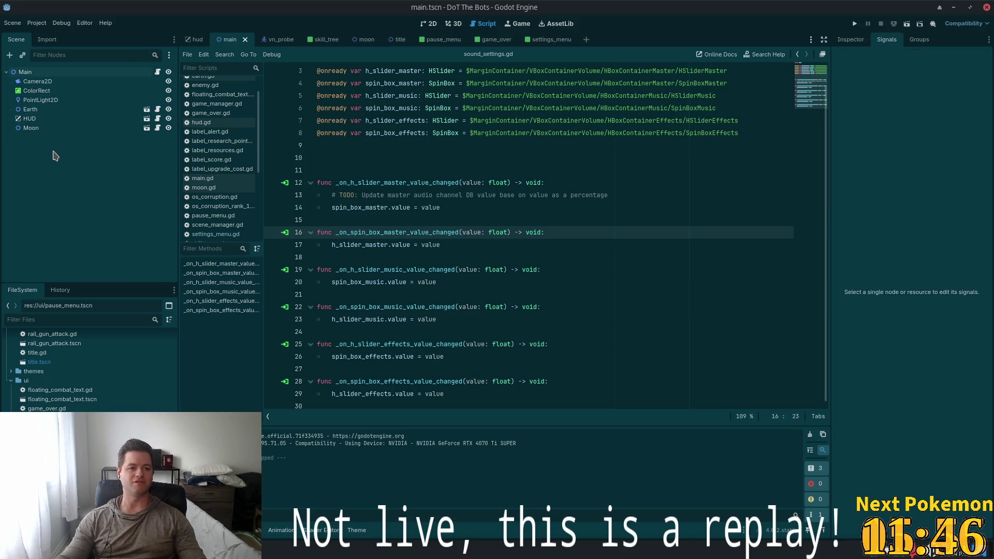
{"action": "left_click", "coordinate": [20, 68]}
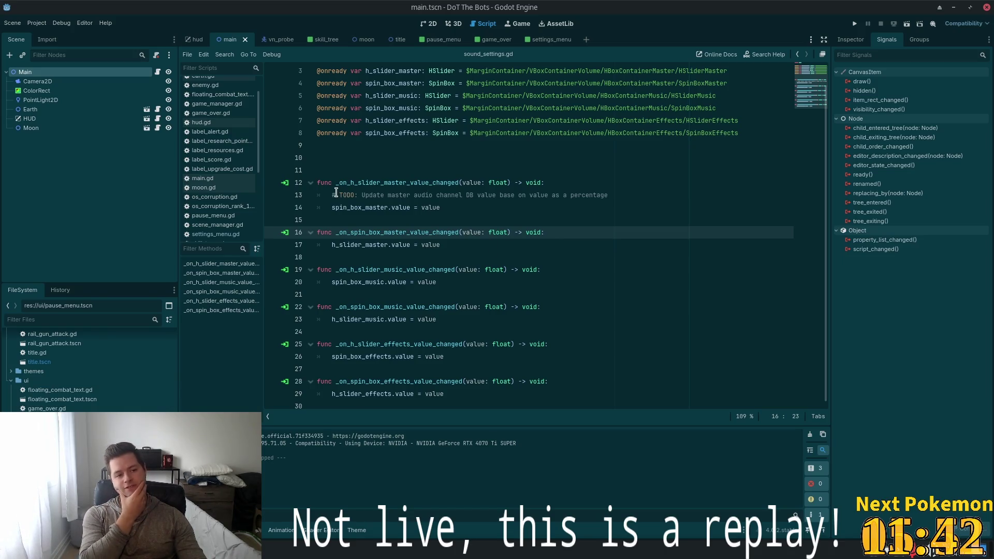
{"action": "key", "text": "ctrl+a"}
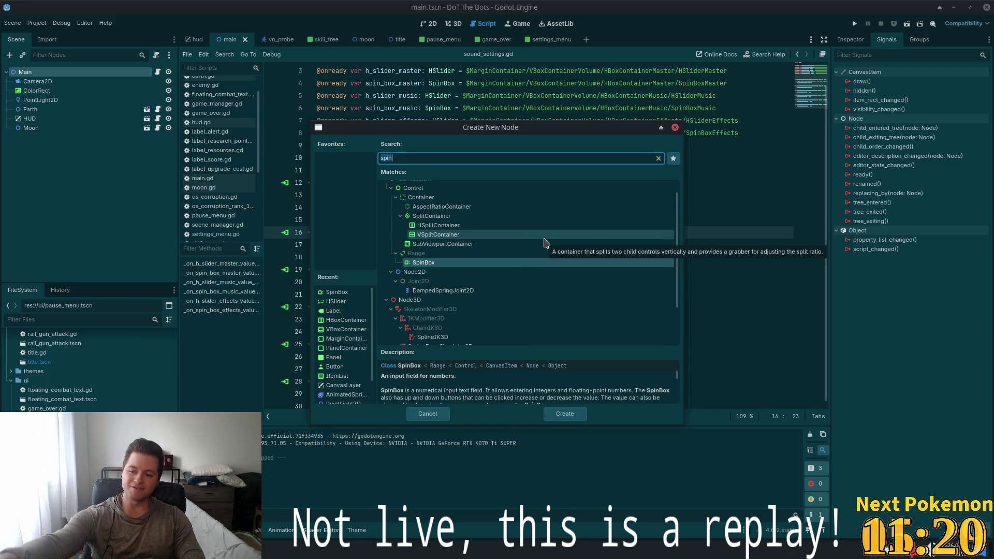
Leave Godot's node type search and show Brave's image results for great pyrenees
{"action": "left_click", "coordinate": [392, 158]}
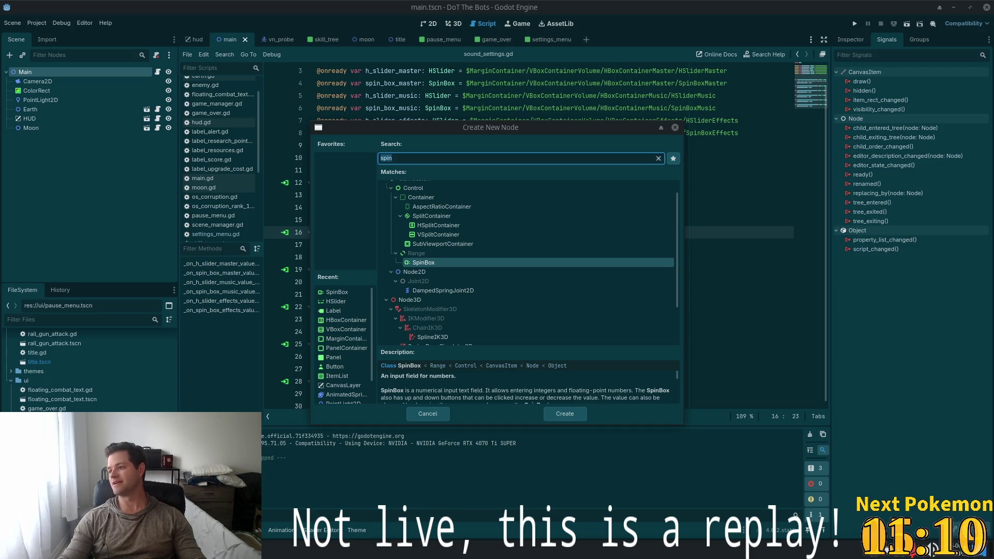
{"action": "key", "text": "alt+Tab"}
{"action": "left_click", "coordinate": [176, 100]}
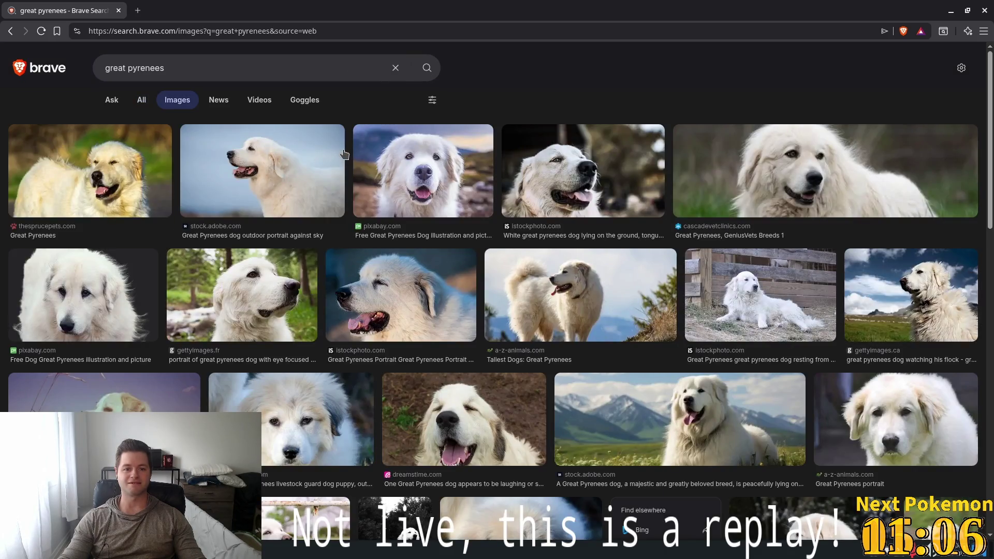
Preview six Great Pyrenees photos in Brave, then return to Godot's Create New Node dialog
{"action": "left_click", "coordinate": [446, 168]}
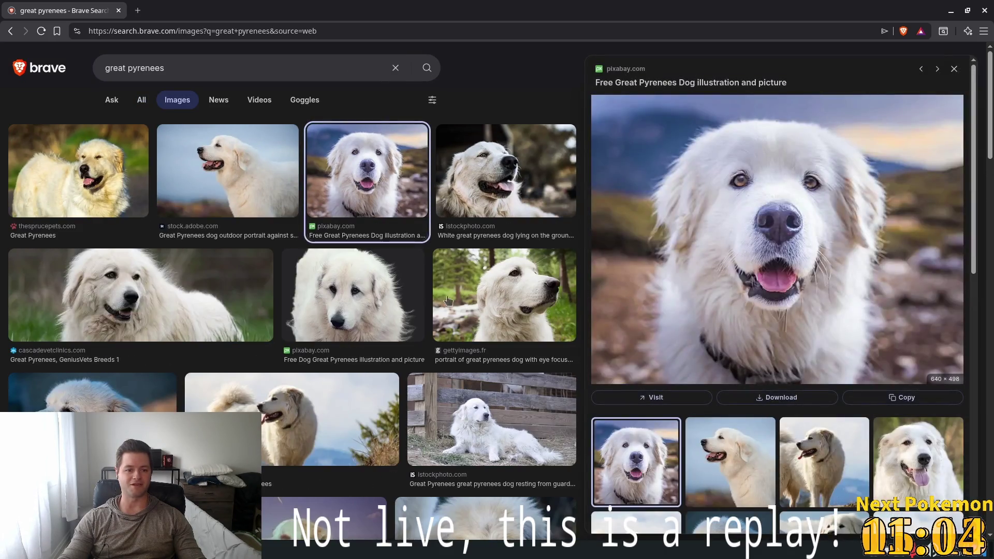
{"action": "left_click", "coordinate": [175, 302]}
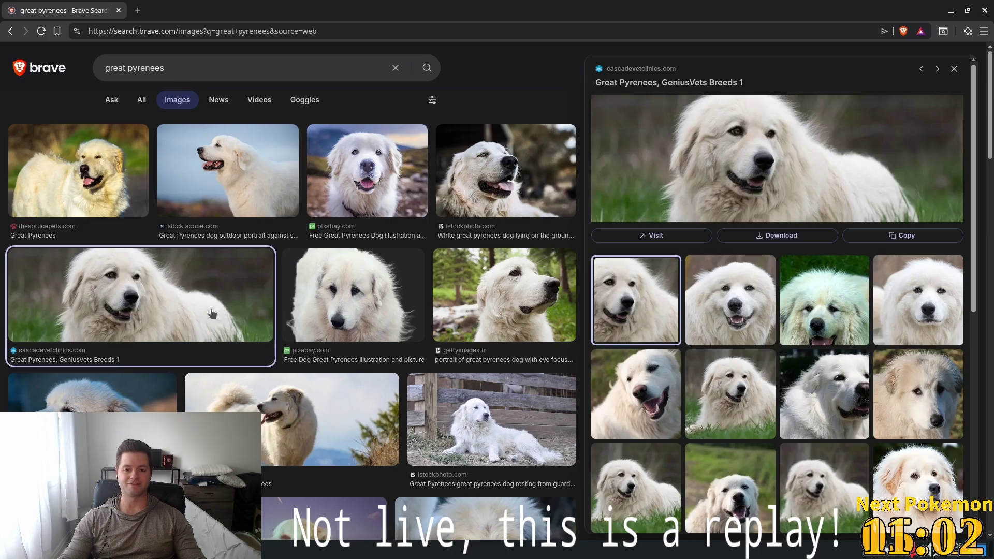
{"action": "left_click", "coordinate": [324, 425]}
{"action": "left_click", "coordinate": [487, 403]}
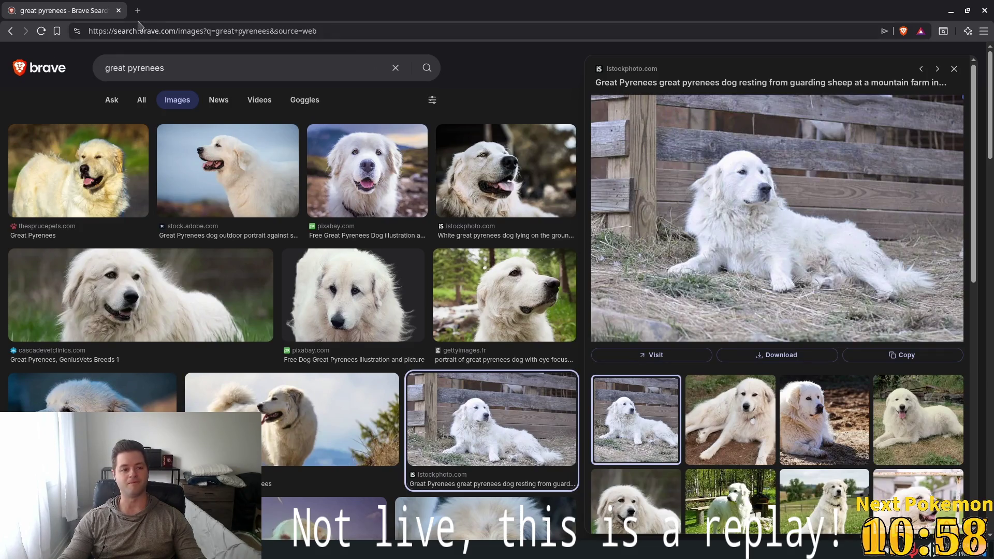
{"action": "left_click", "coordinate": [97, 191]}
{"action": "left_click", "coordinate": [480, 168]}
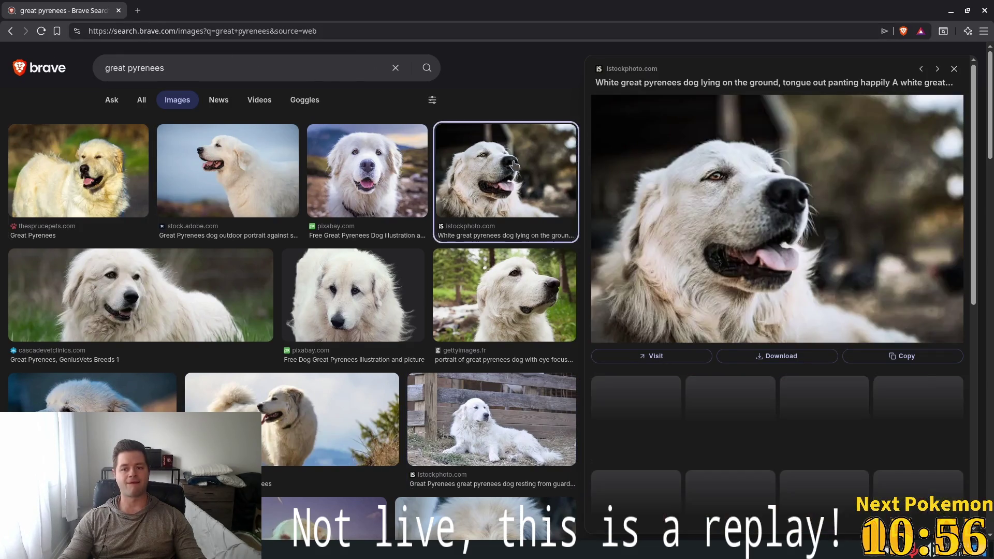
{"action": "key", "text": "alt+Tab"}
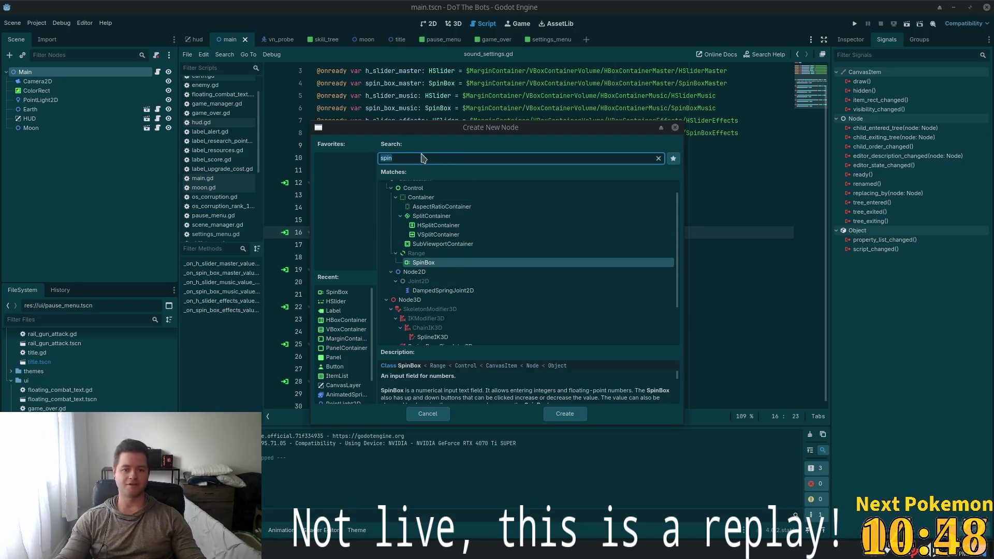
Search 'audi' in Create New Node and add an AudioListener2D under Main
{"action": "type", "text": "audi"}
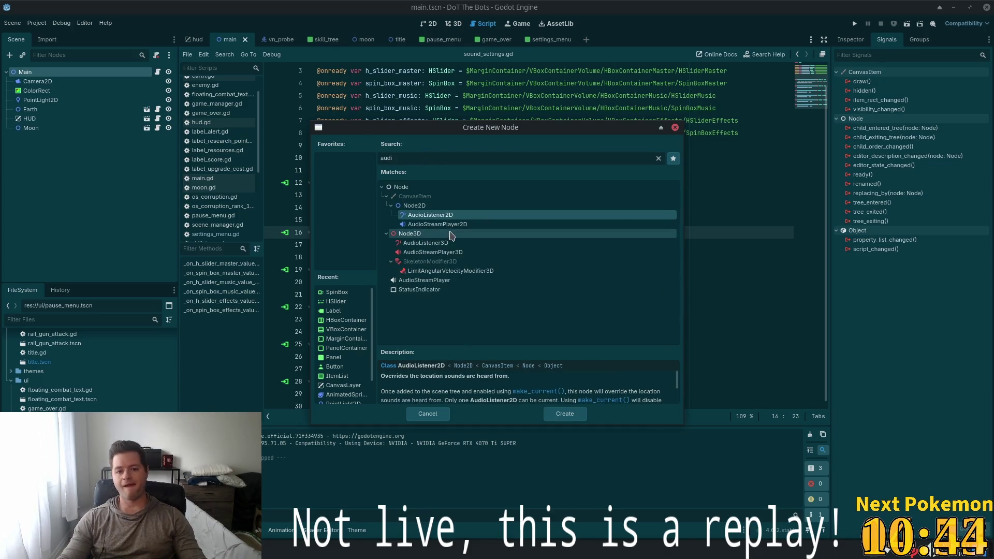
{"action": "double_click", "coordinate": [422, 215]}
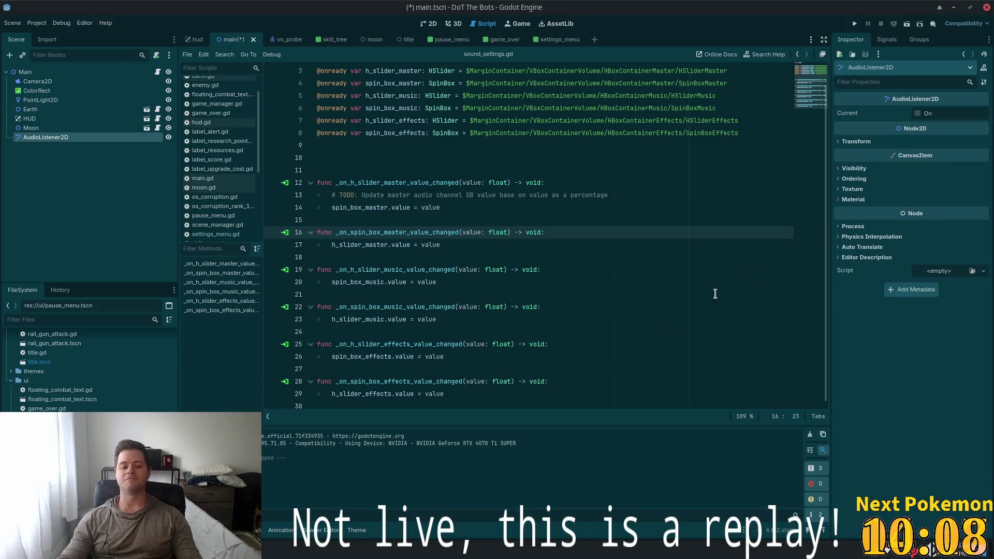
Show the Audio bus layout and add a bus named Music beside Master
{"action": "left_click", "coordinate": [251, 530]}
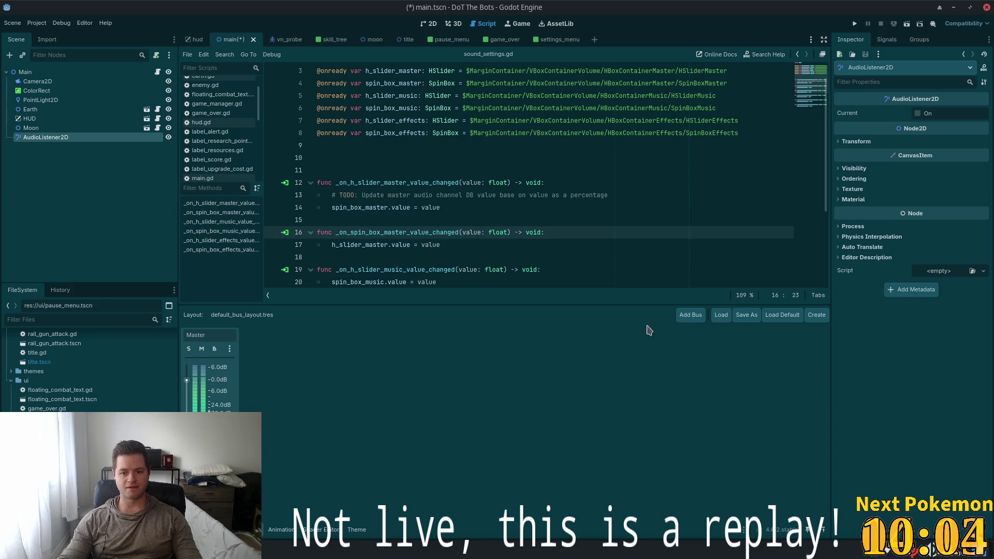
{"action": "left_click", "coordinate": [690, 315]}
{"action": "double_click", "coordinate": [259, 335]}
{"action": "type", "text": "Musci"}
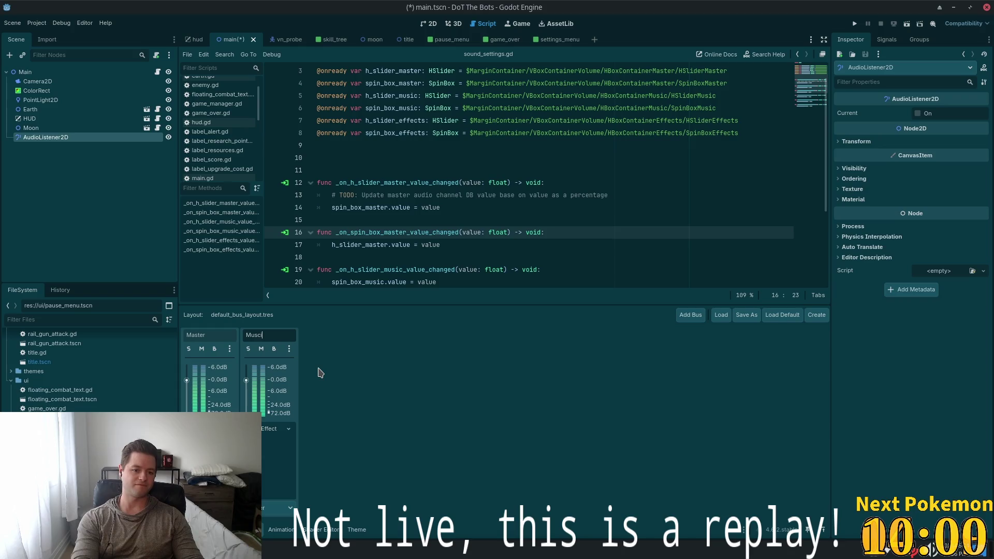
{"action": "key", "text": "BackSpace"}
{"action": "key", "text": "BackSpace"}
{"action": "type", "text": "ic"}
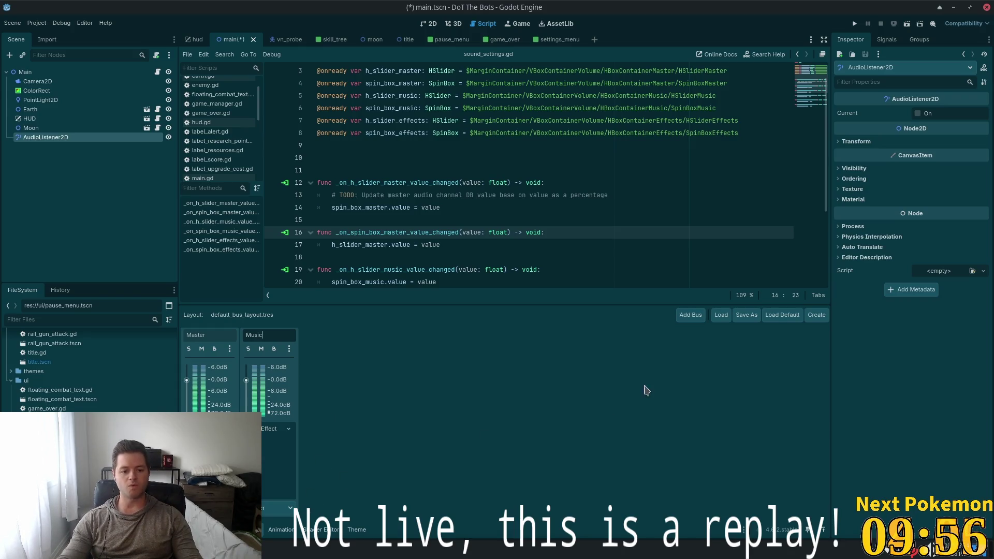
Add a third bus named Effect, check its effects list without adding one, and save
{"action": "left_click", "coordinate": [691, 315]}
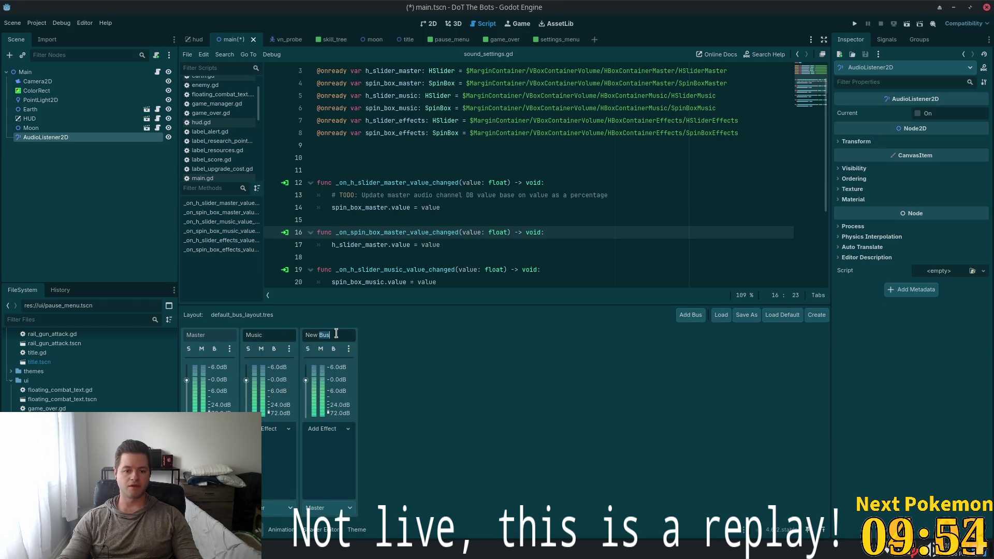
{"action": "left_click_drag", "start_coordinate": [333, 335], "coordinate": [282, 314]}
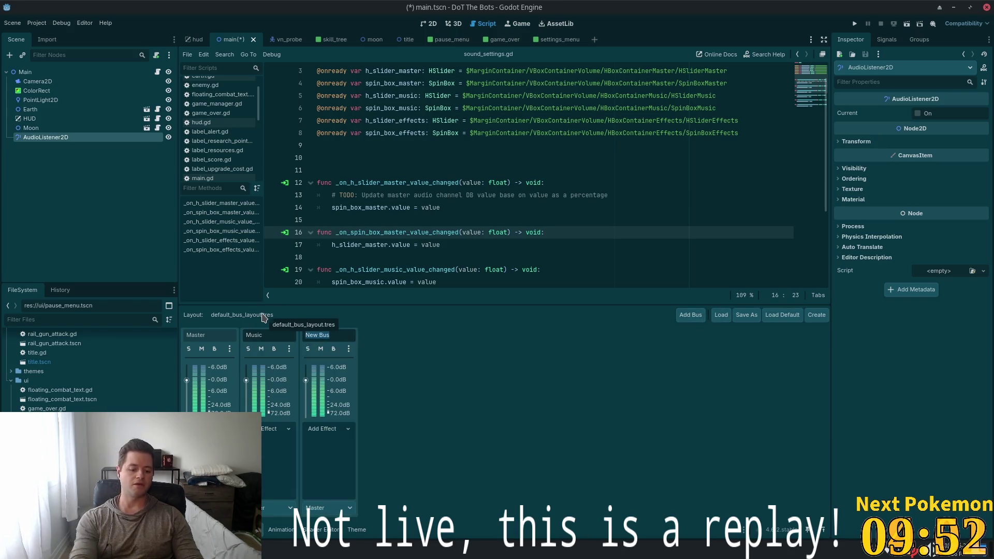
{"action": "type", "text": "Effects"}
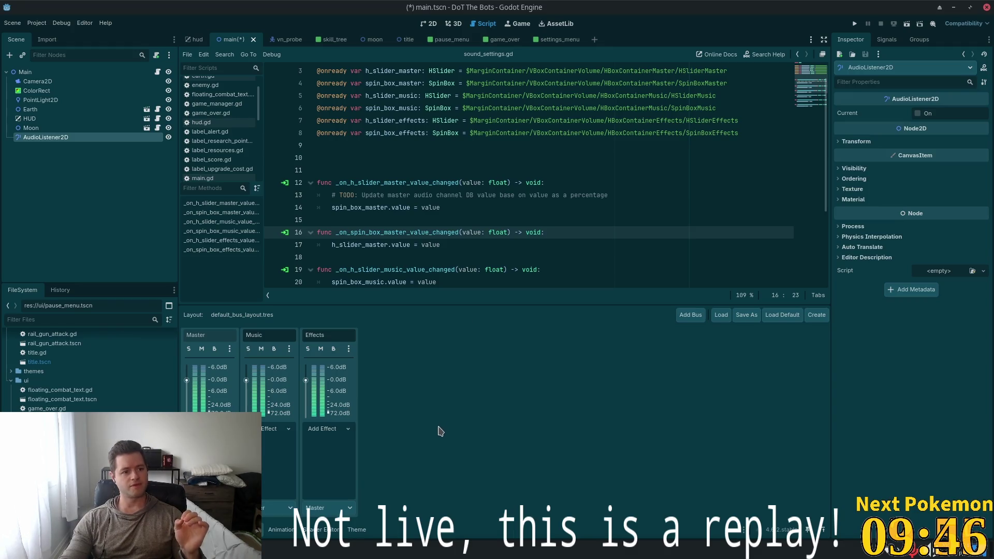
{"action": "left_click", "coordinate": [332, 429]}
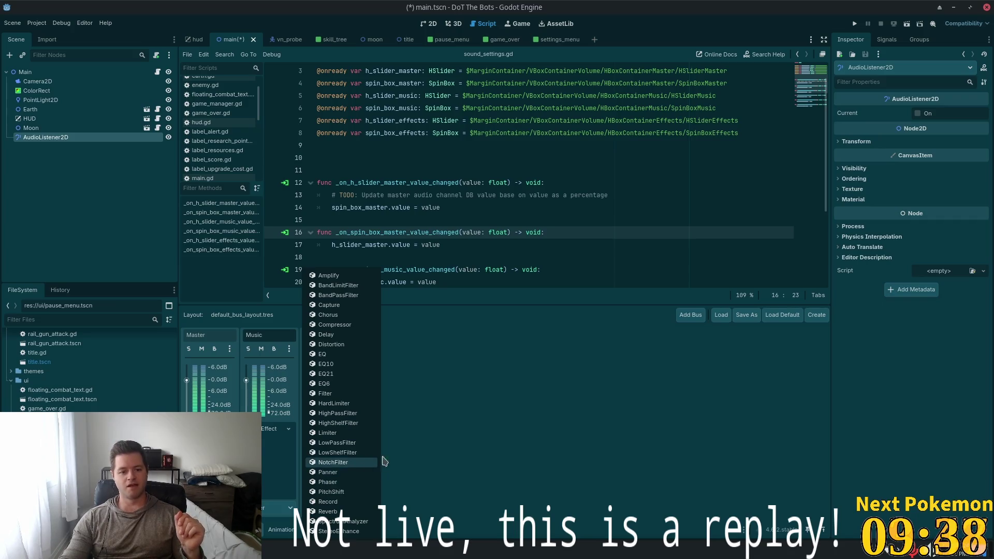
{"action": "left_click", "coordinate": [523, 430]}
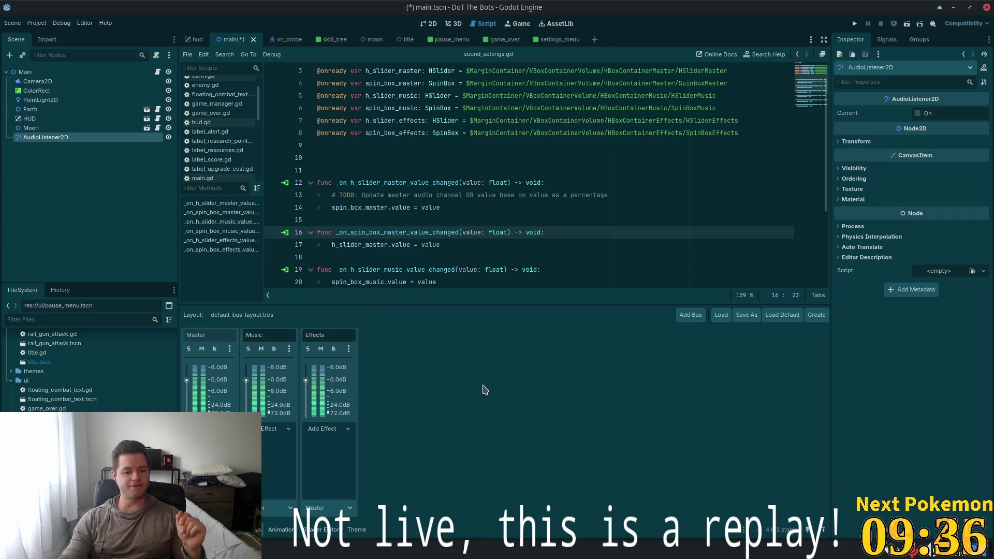
{"action": "key", "text": "ctrl+s"}
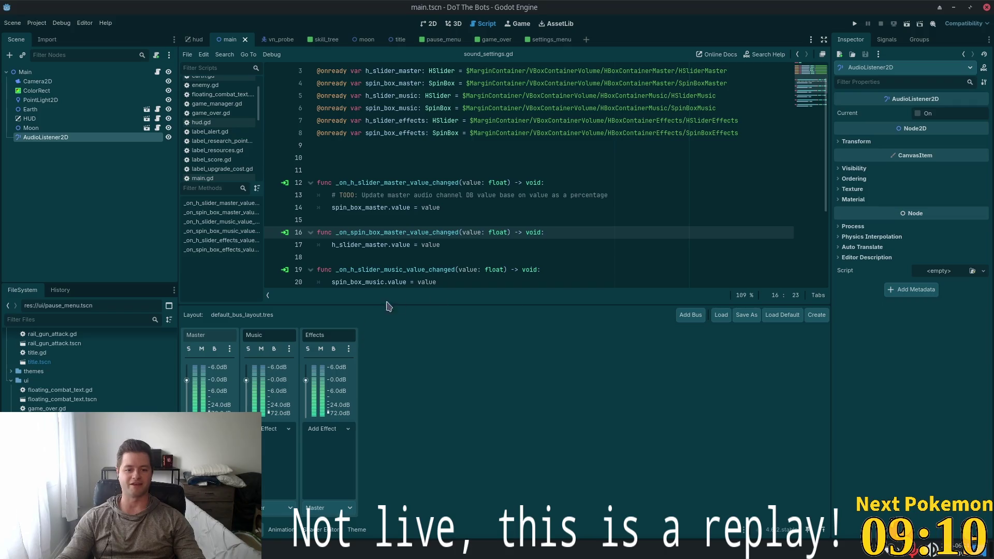
Enlarge the script editor, narrow the left dock, then launch Cursor from the app launcher
{"action": "mouse_move", "coordinate": [518, 304]}
{"action": "left_mouse_down"}
{"action": "mouse_move", "coordinate": [518, 367]}
{"action": "mouse_move", "coordinate": [510, 330]}
{"action": "left_mouse_up"}
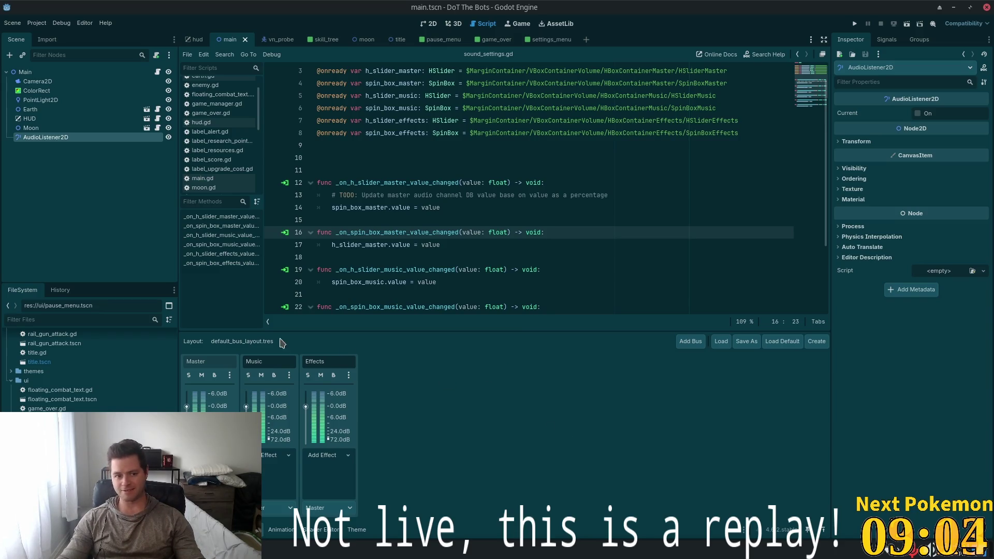
{"action": "left_click_drag", "start_coordinate": [179, 239], "coordinate": [118, 243]}
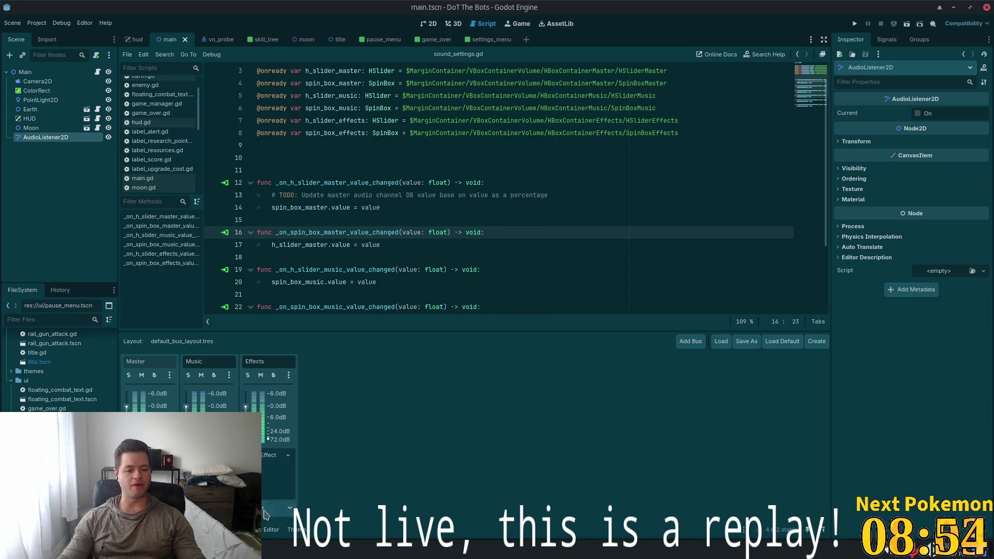
{"action": "key", "text": "super"}
{"action": "type", "text": "cursor"}
{"action": "key", "text": "Return"}
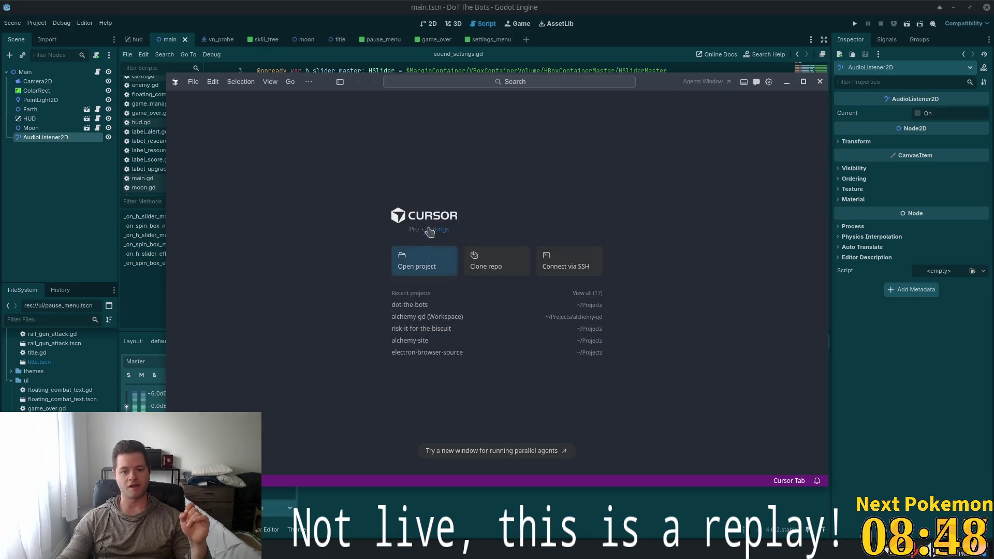
Open the alchemy-gd workspace maximized, open sound_effect_manager.gd, and select all its code
{"action": "left_click", "coordinate": [417, 322]}
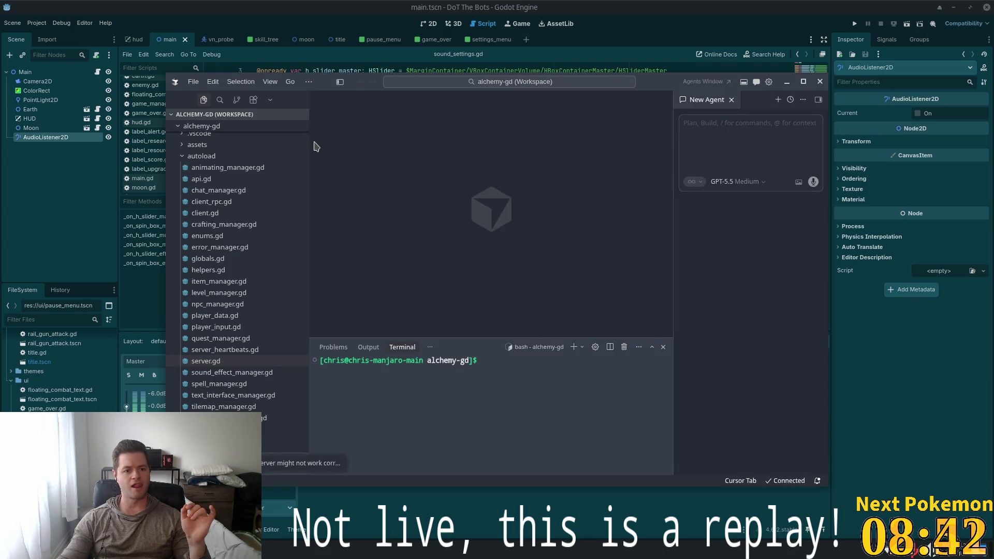
{"action": "left_click", "coordinate": [804, 81]}
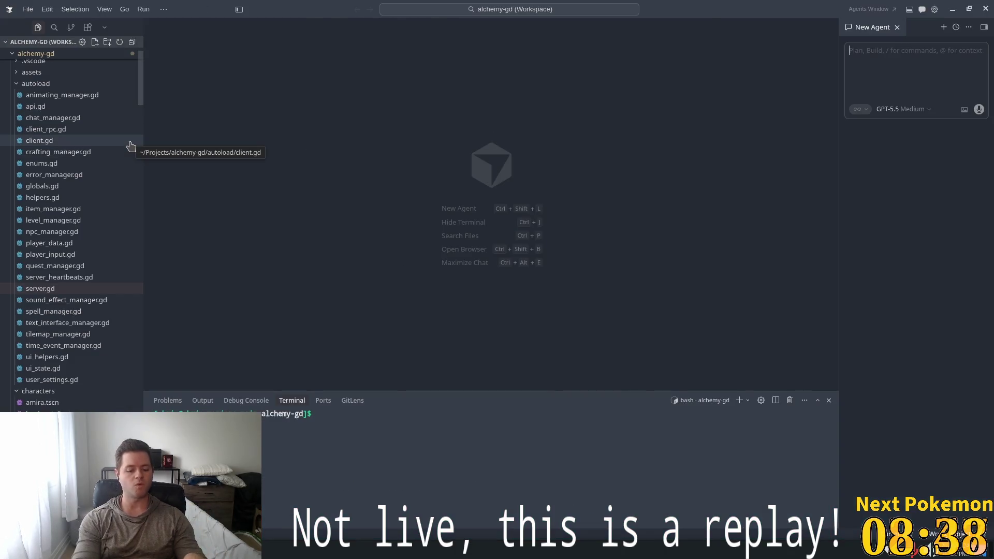
{"action": "key", "text": "ctrl+p"}
{"action": "type", "text": "sou"}
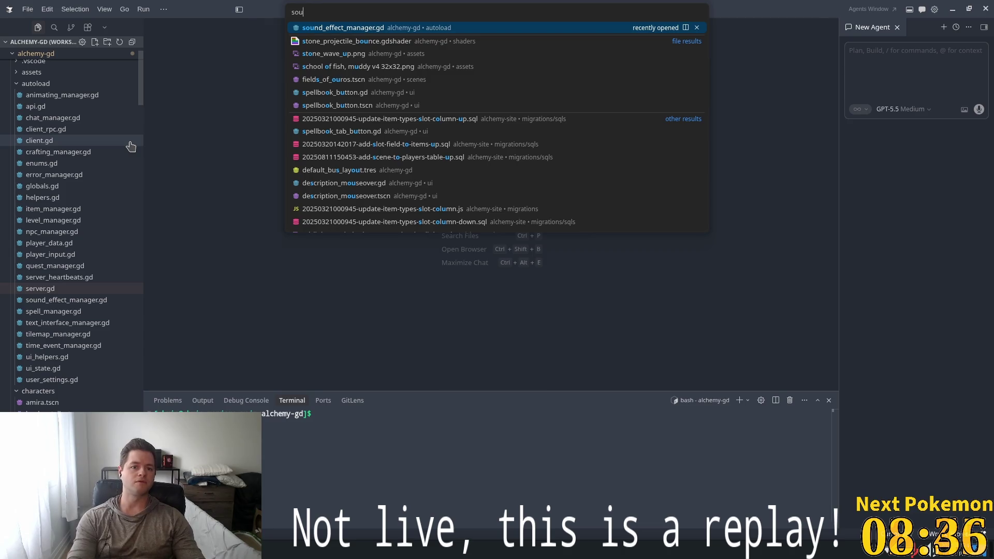
{"action": "key", "text": "Return"}
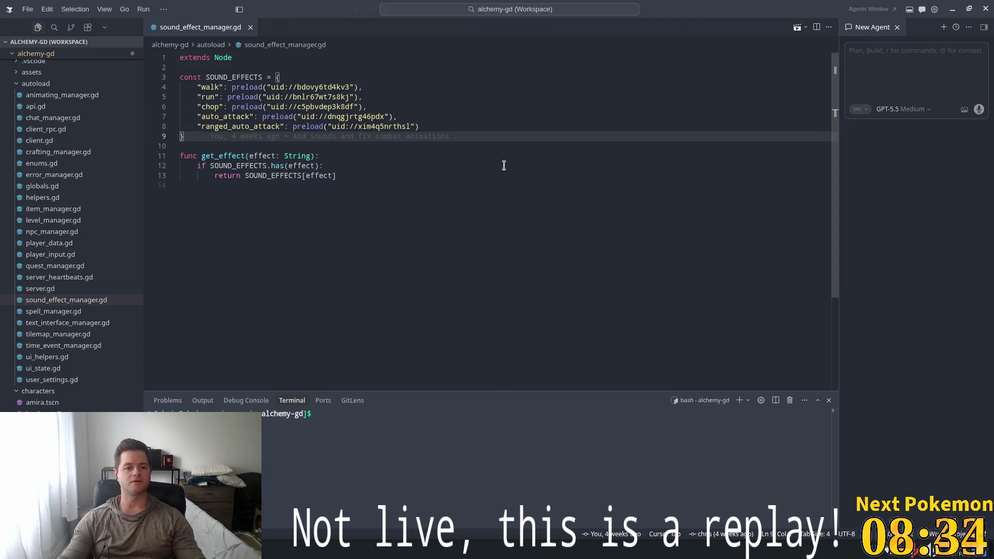
{"action": "left_click", "coordinate": [596, 285]}
{"action": "key", "text": "ctrl+a"}
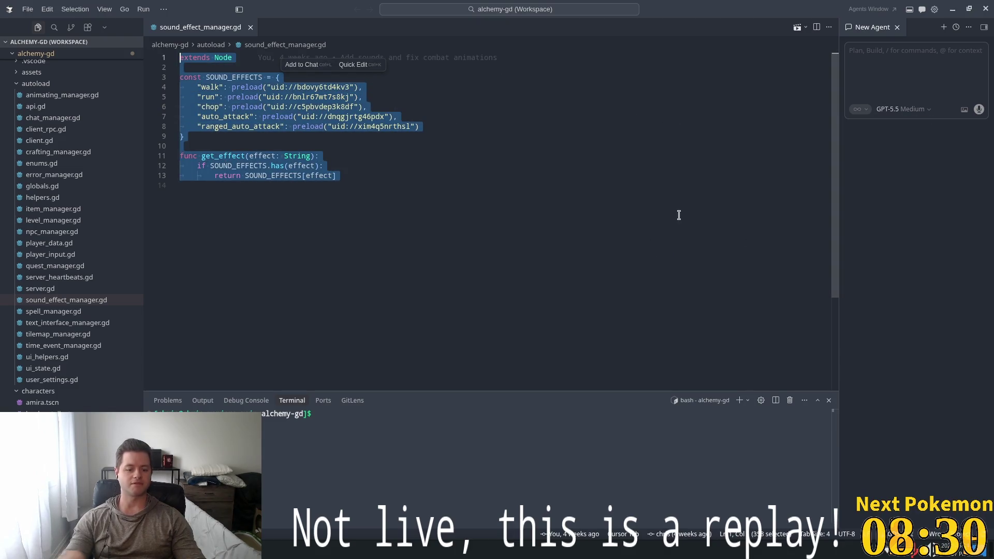
Find and open settings_pane.gd through the quick file search
{"action": "key", "text": "ctrl+p"}
{"action": "type", "text": "sourn"}
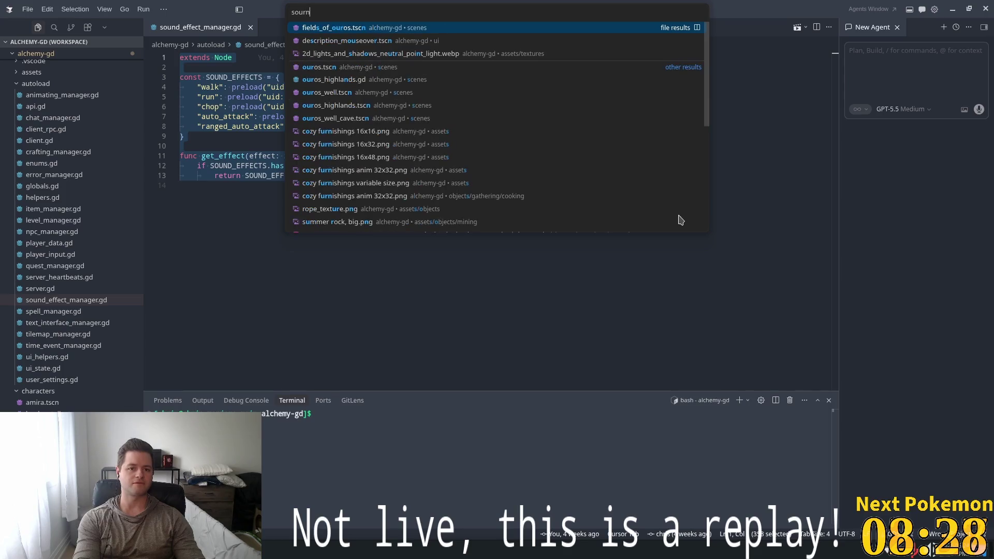
{"action": "key", "text": "BackSpace"}
{"action": "key", "text": "BackSpace"}
{"action": "key", "text": "BackSpace"}
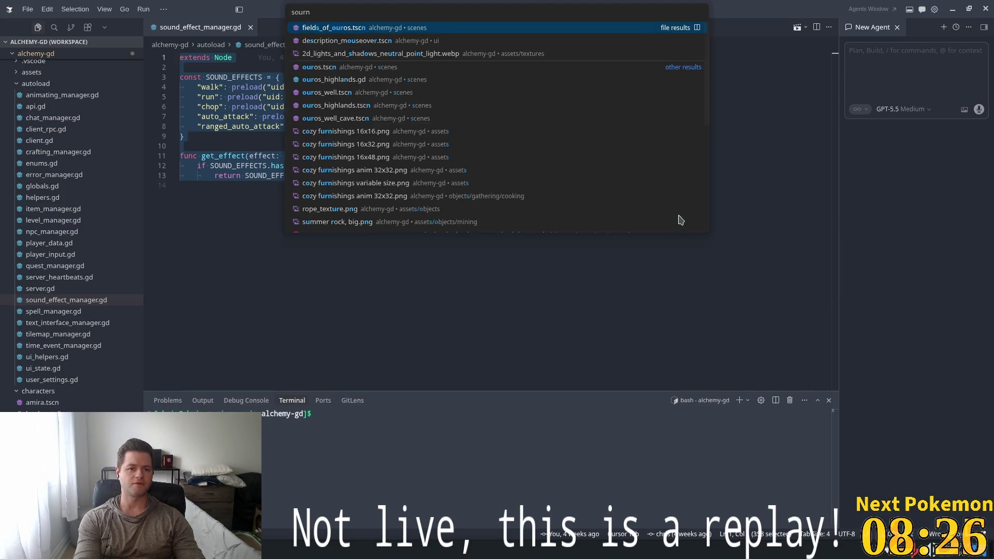
{"action": "key", "text": "BackSpace"}
{"action": "type", "text": "etting"}
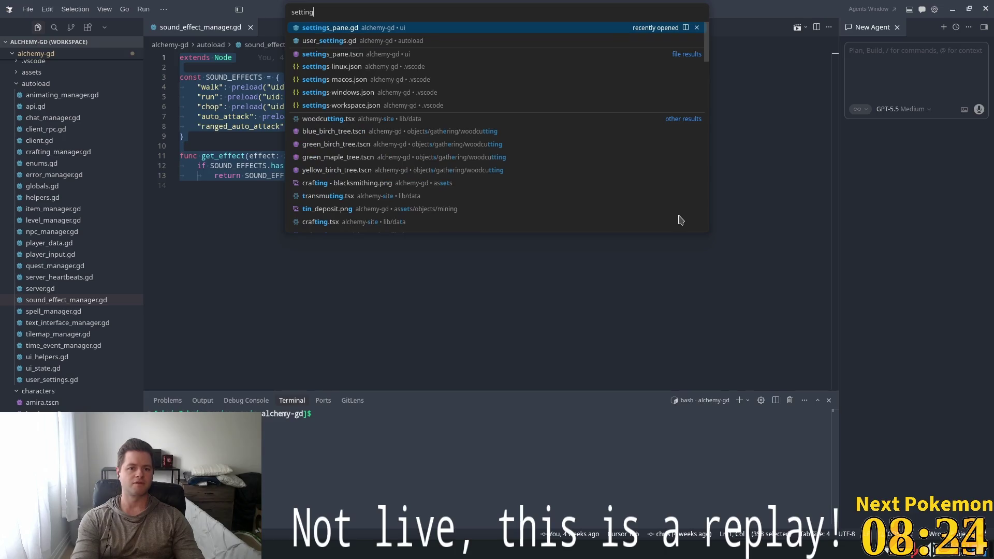
{"action": "key", "text": "Return"}
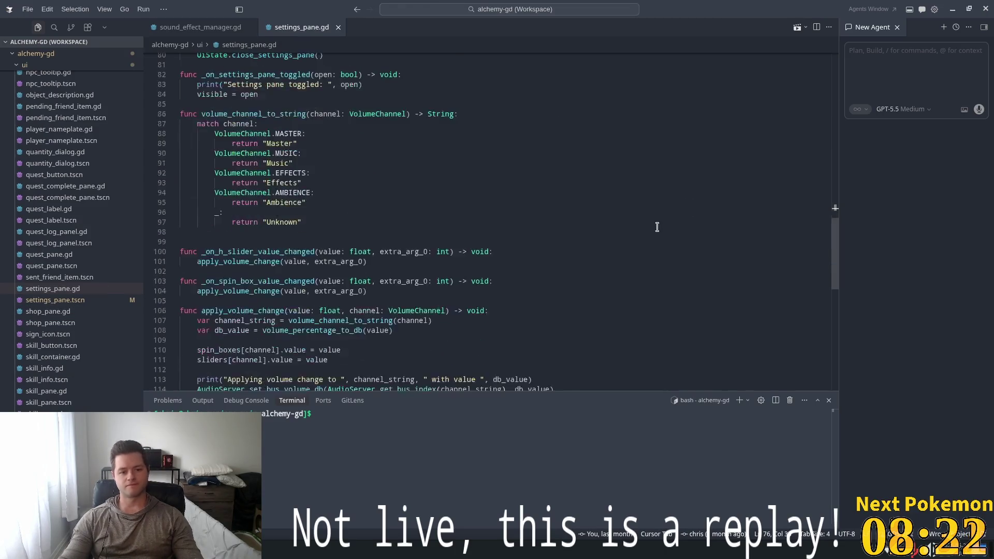
Examine the apply_volume_change call on line 104 and the uses of extra_arg_0
{"action": "scroll", "coordinate": [591, 232], "scroll_direction": "down", "scroll_amount": 3}
{"action": "double_click", "coordinate": [252, 189]}
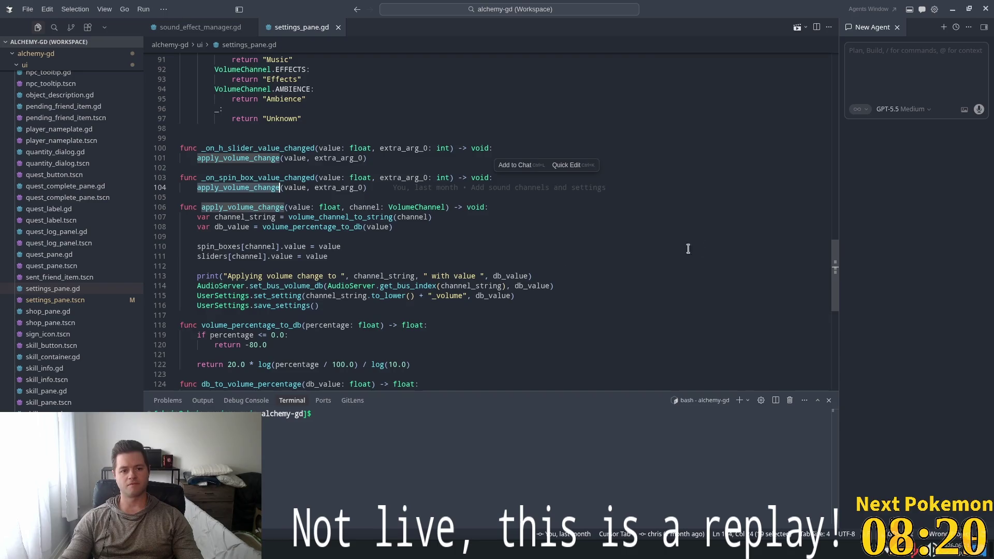
{"action": "scroll", "coordinate": [508, 259], "scroll_direction": "down", "scroll_amount": 3}
{"action": "scroll", "coordinate": [339, 178], "scroll_direction": "up", "scroll_amount": 2}
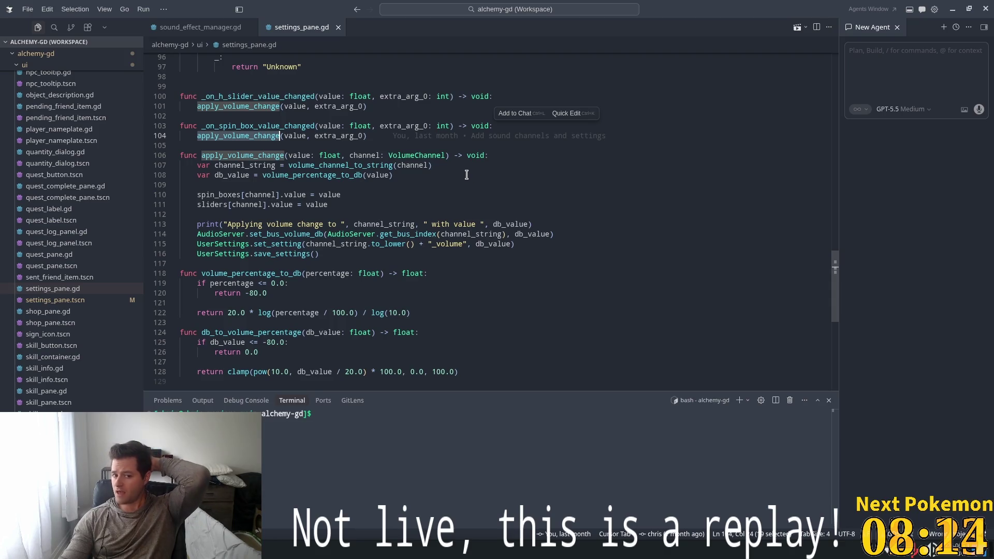
{"action": "scroll", "coordinate": [408, 155], "scroll_direction": "up", "scroll_amount": 1}
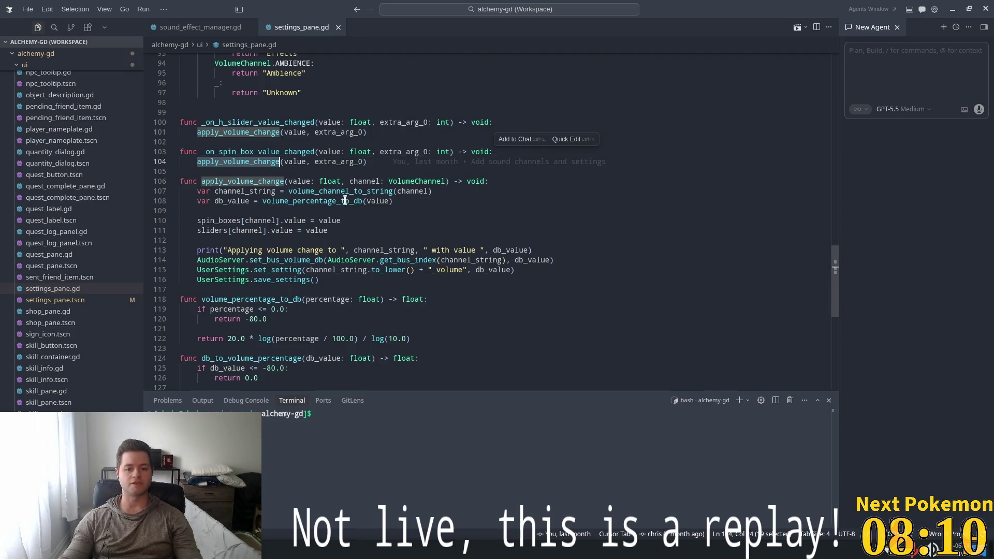
{"action": "scroll", "coordinate": [386, 170], "scroll_direction": "up", "scroll_amount": 2}
{"action": "double_click", "coordinate": [407, 204]}
{"action": "scroll", "coordinate": [458, 251], "scroll_direction": "up", "scroll_amount": 4}
{"action": "scroll", "coordinate": [460, 256], "scroll_direction": "up", "scroll_amount": 1}
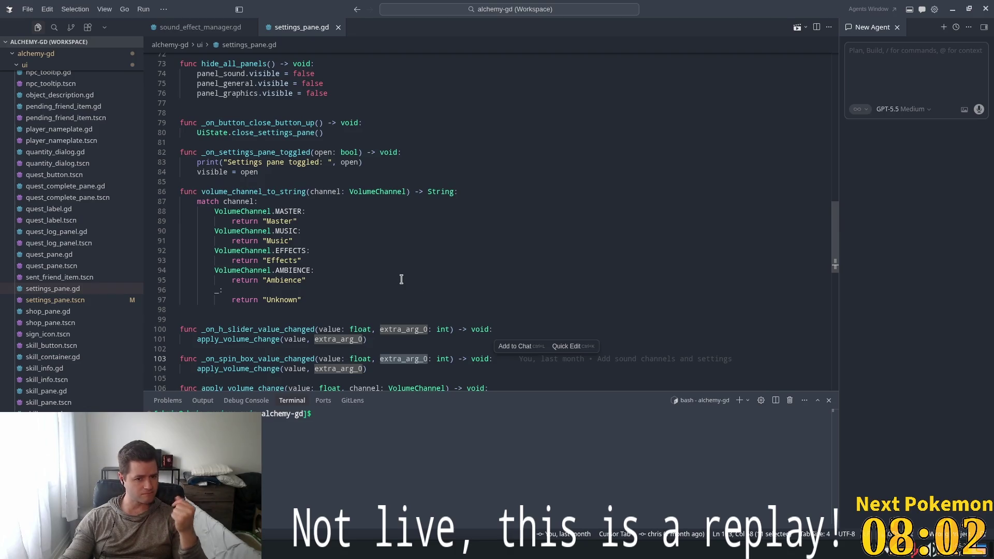
{"action": "scroll", "coordinate": [423, 279], "scroll_direction": "down", "scroll_amount": 3}
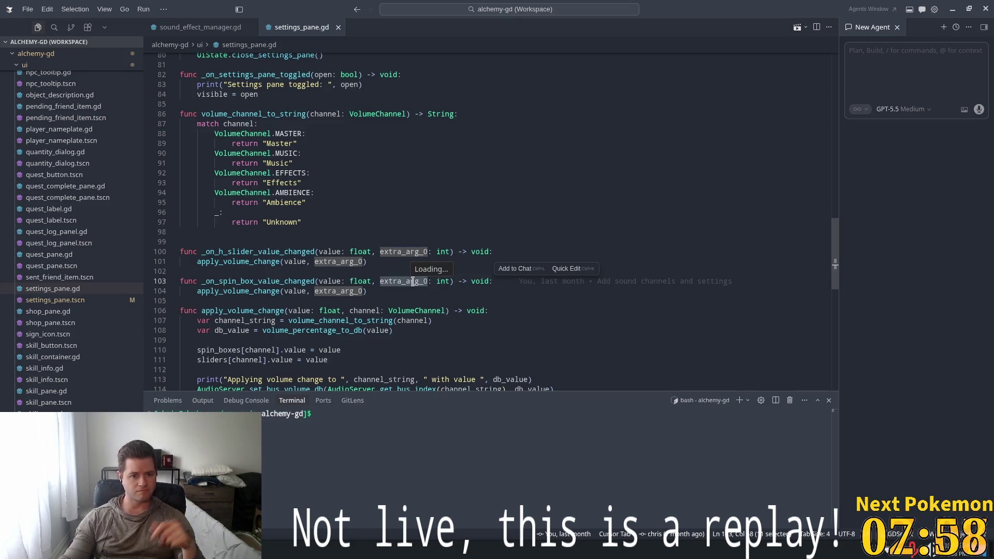
{"action": "scroll", "coordinate": [412, 278], "scroll_direction": "down", "scroll_amount": 4}
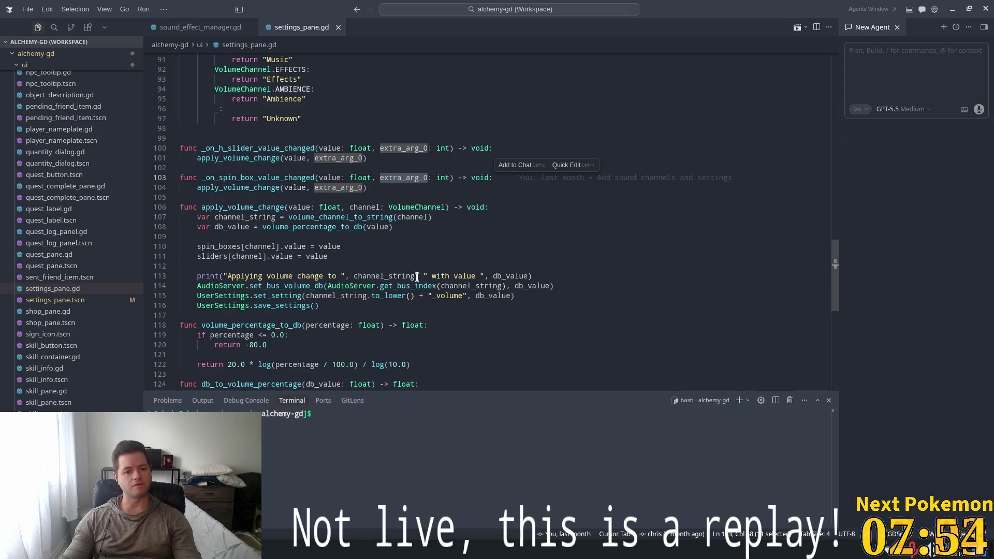
Delete the debug print line on line 113 and select the apply_volume_change function
{"action": "mouse_move", "coordinate": [534, 276]}
{"action": "left_mouse_down"}
{"action": "mouse_move", "coordinate": [181, 276]}
{"action": "mouse_move", "coordinate": [181, 266]}
{"action": "left_mouse_up"}
{"action": "key", "text": "BackSpace"}
{"action": "left_click_drag", "start_coordinate": [320, 296], "coordinate": [134, 210]}
{"action": "key", "text": "ctrl+c"}
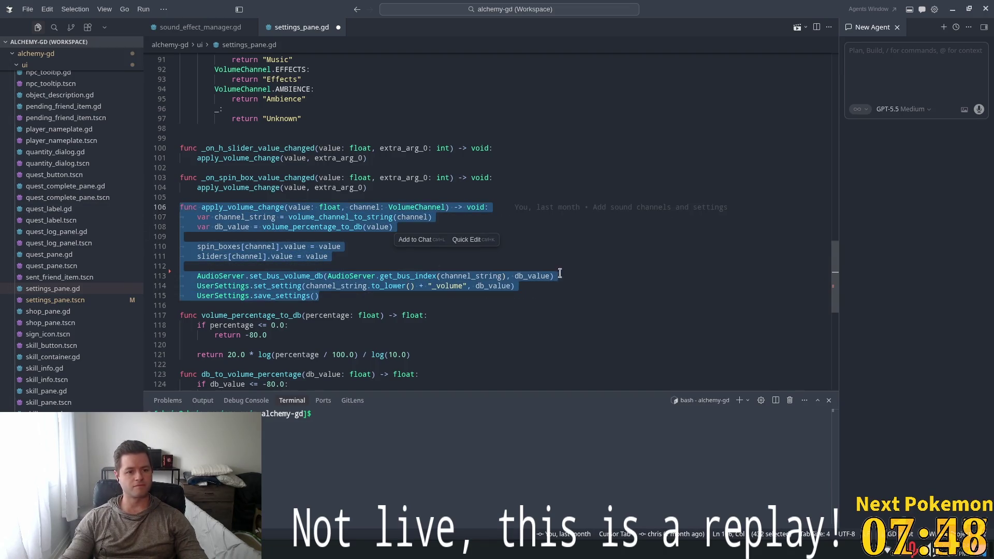
{"action": "scroll", "coordinate": [443, 287], "scroll_direction": "down", "scroll_amount": 3}
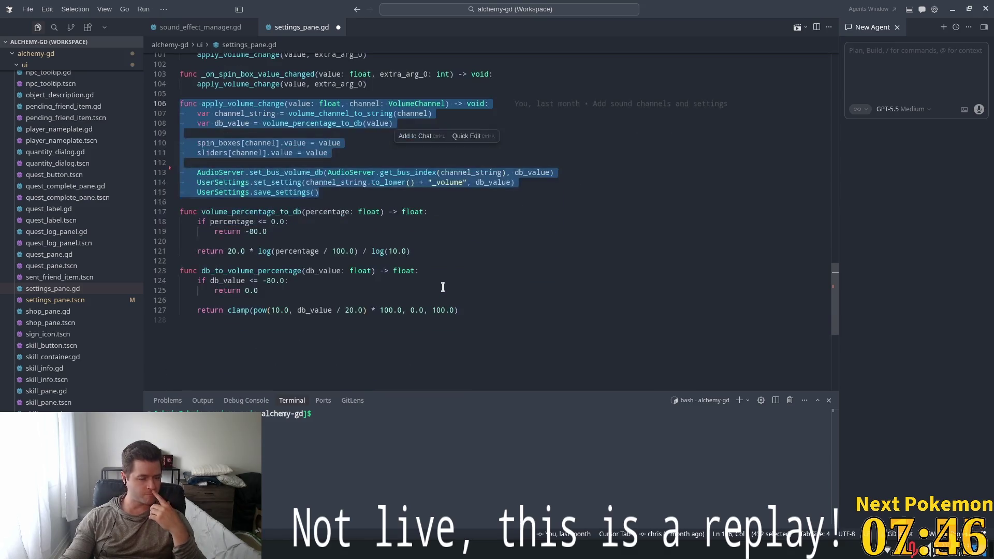
{"action": "double_click", "coordinate": [268, 214]}
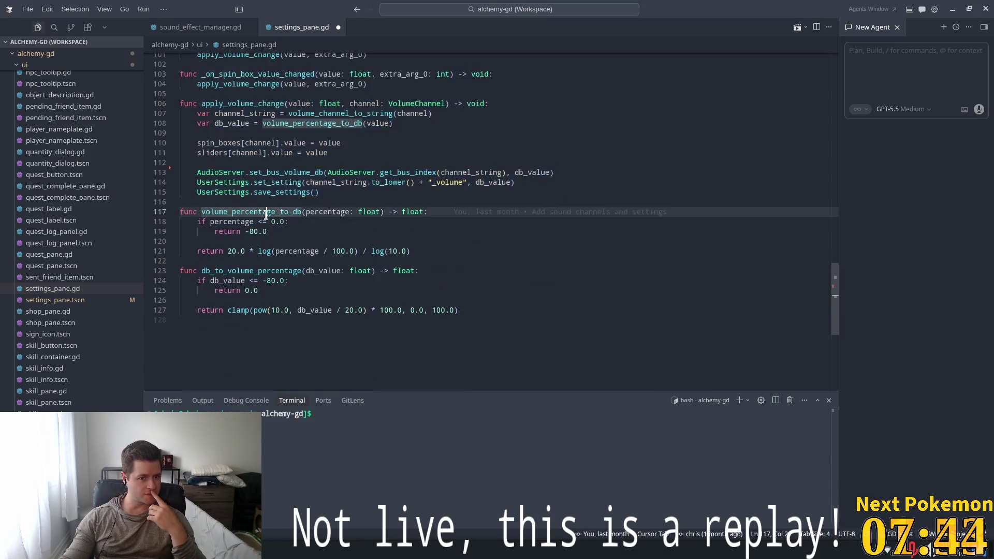
{"action": "double_click", "coordinate": [267, 273]}
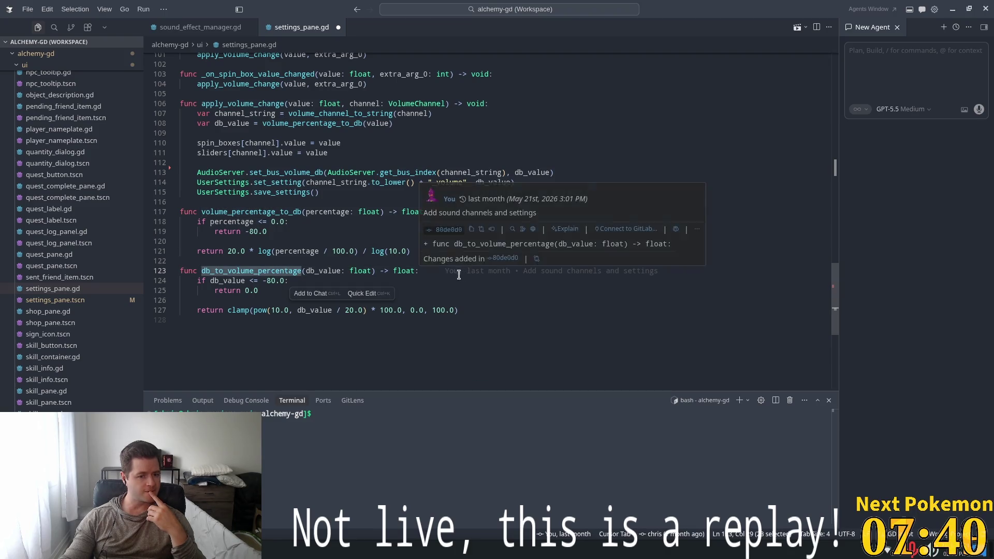
{"action": "key", "text": "Up"}
{"action": "mouse_move", "coordinate": [561, 306]}
{"action": "left_mouse_down"}
{"action": "mouse_move", "coordinate": [192, 239]}
{"action": "mouse_move", "coordinate": [180, 207]}
{"action": "left_mouse_up"}
{"action": "scroll", "coordinate": [324, 264], "scroll_direction": "up", "scroll_amount": 3}
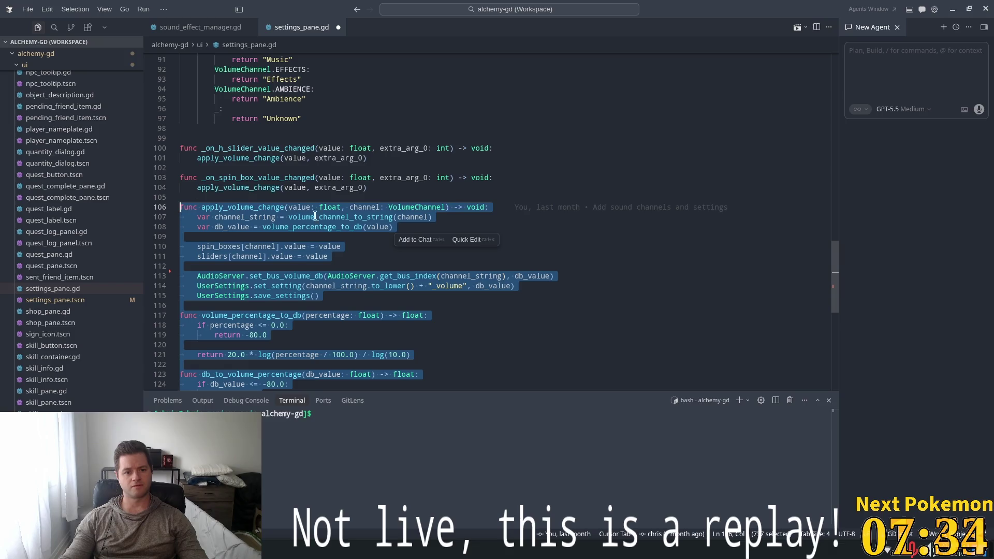
{"action": "scroll", "coordinate": [383, 246], "scroll_direction": "up", "scroll_amount": 5}
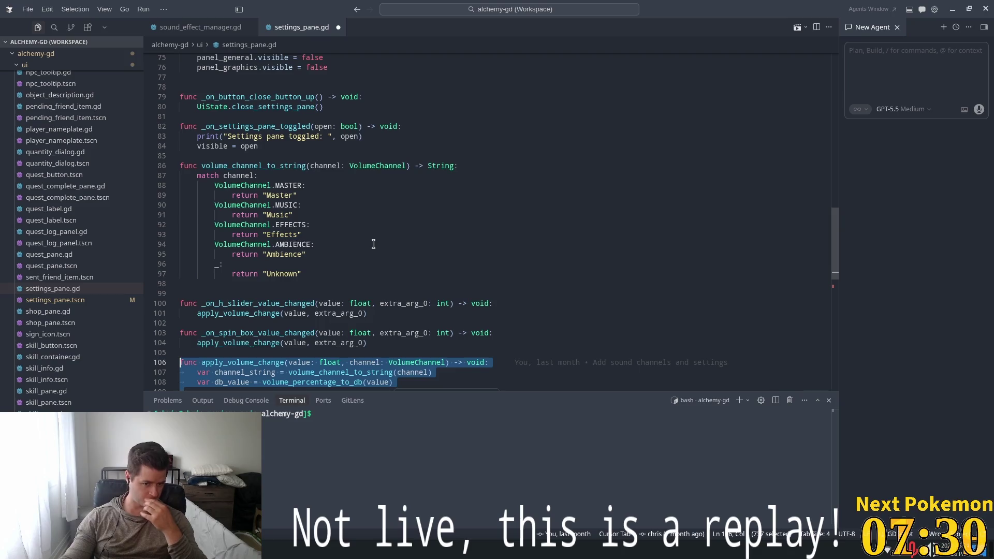
{"action": "scroll", "coordinate": [374, 246], "scroll_direction": "up", "scroll_amount": 3}
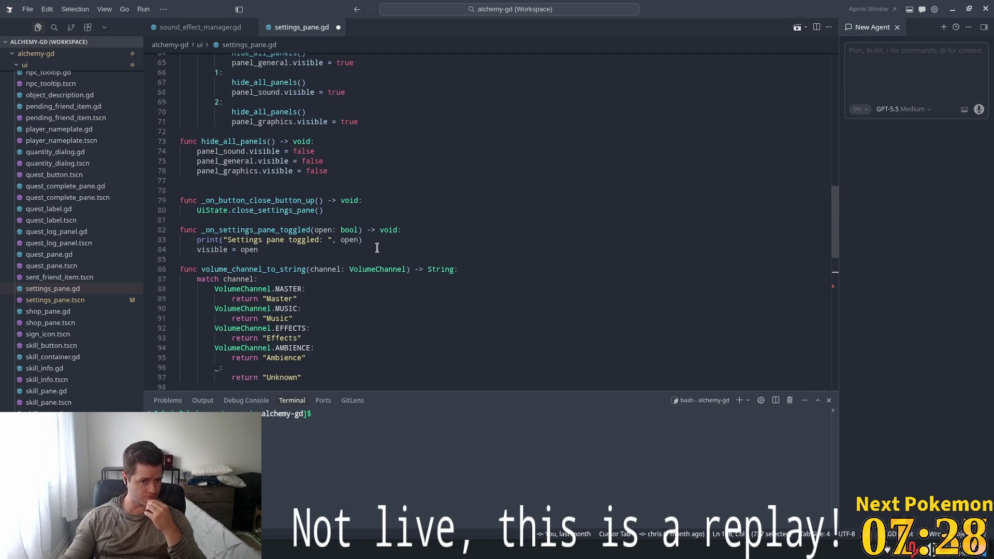
{"action": "scroll", "coordinate": [377, 248], "scroll_direction": "up", "scroll_amount": 6}
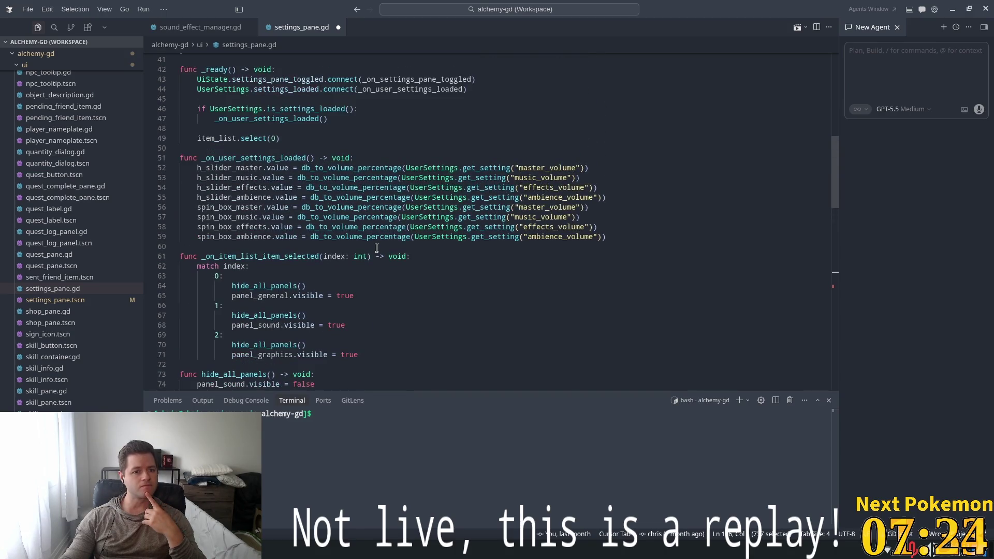
{"action": "scroll", "coordinate": [377, 247], "scroll_direction": "up", "scroll_amount": 2}
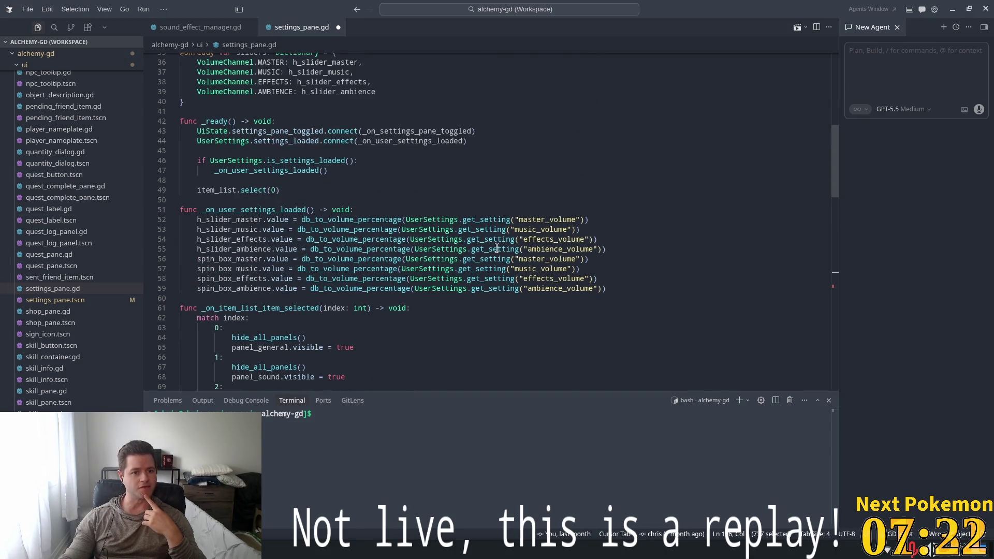
{"action": "scroll", "coordinate": [417, 280], "scroll_direction": "up", "scroll_amount": 3}
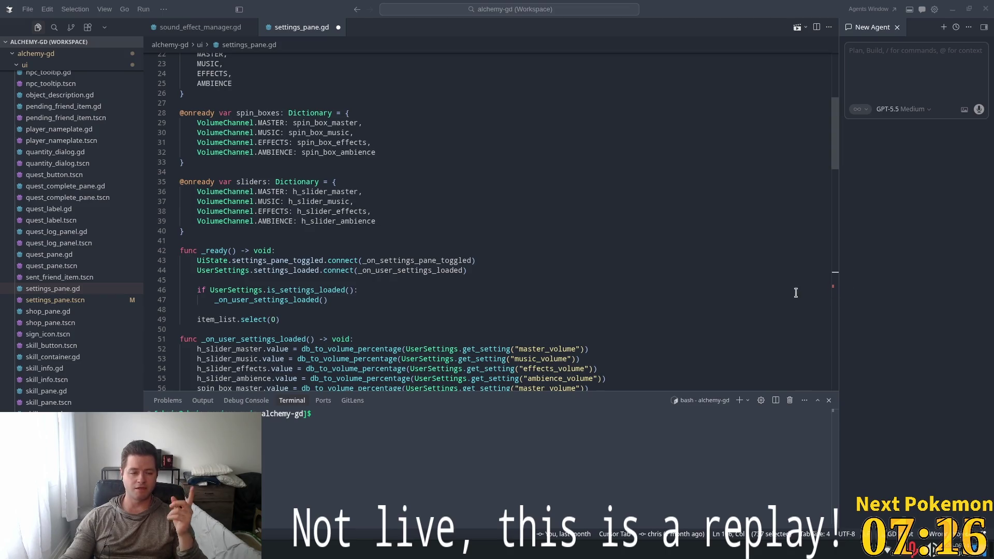
{"action": "scroll", "coordinate": [537, 240], "scroll_direction": "up", "scroll_amount": 7}
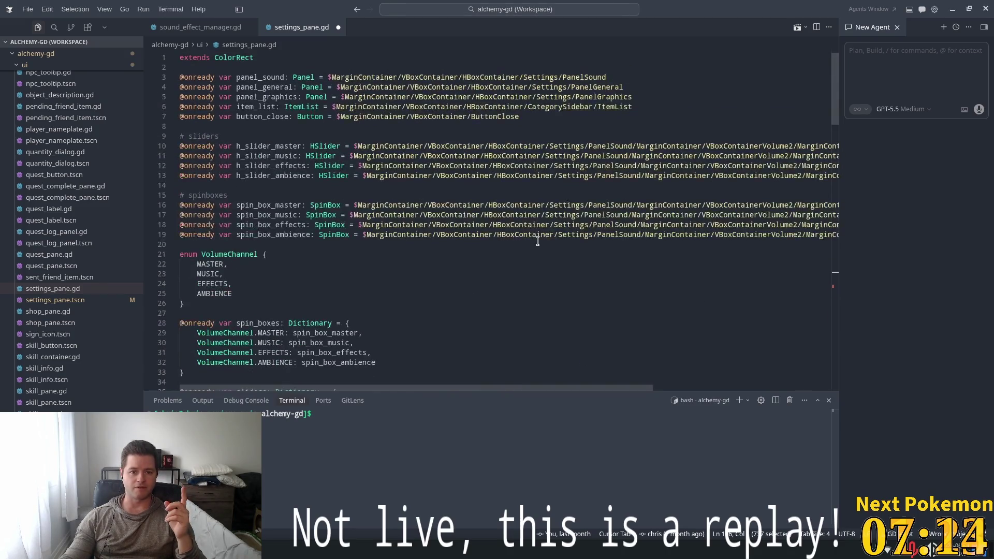
{"action": "scroll", "coordinate": [539, 238], "scroll_direction": "down", "scroll_amount": 10}
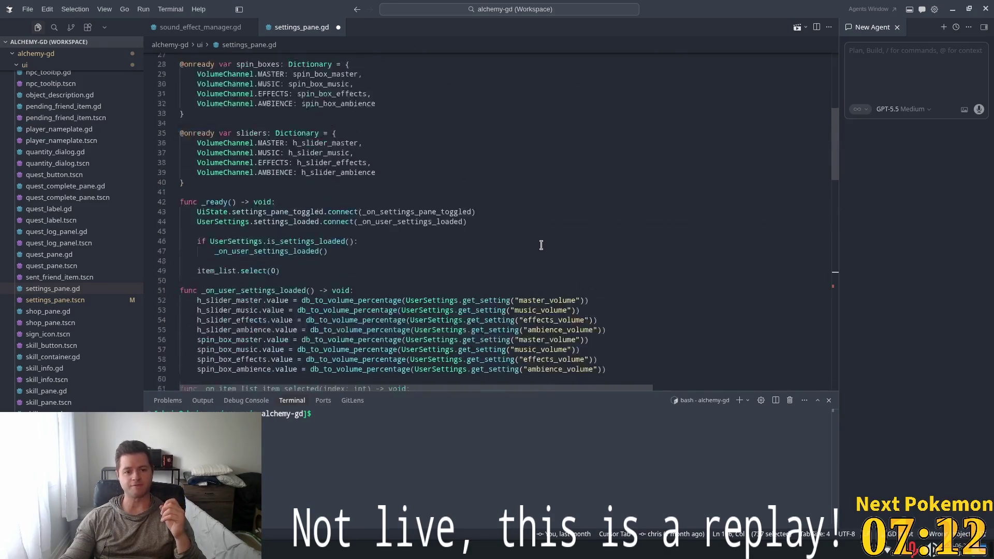
{"action": "scroll", "coordinate": [544, 228], "scroll_direction": "up", "scroll_amount": 10}
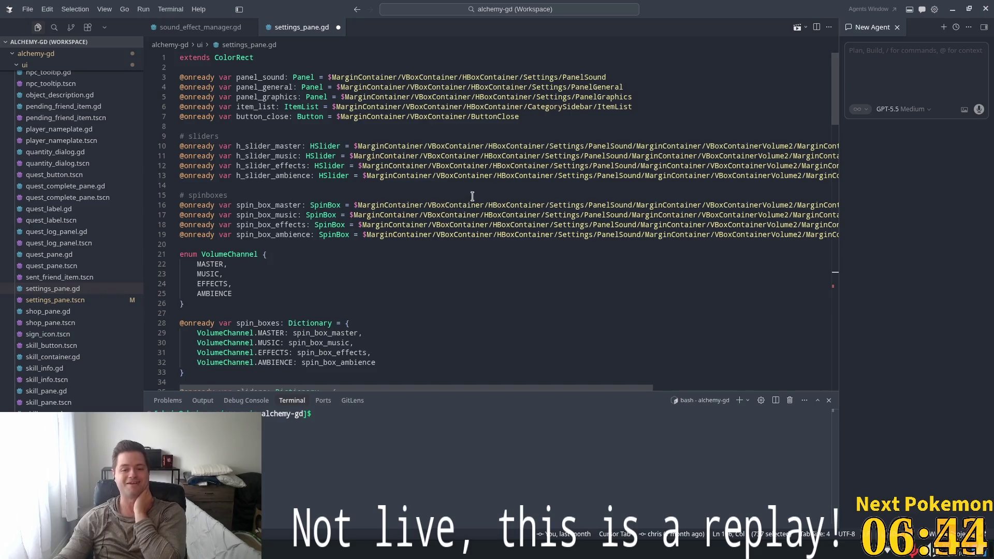
{"action": "scroll", "coordinate": [482, 194], "scroll_direction": "down", "scroll_amount": 6}
{"action": "scroll", "coordinate": [489, 194], "scroll_direction": "down", "scroll_amount": 15}
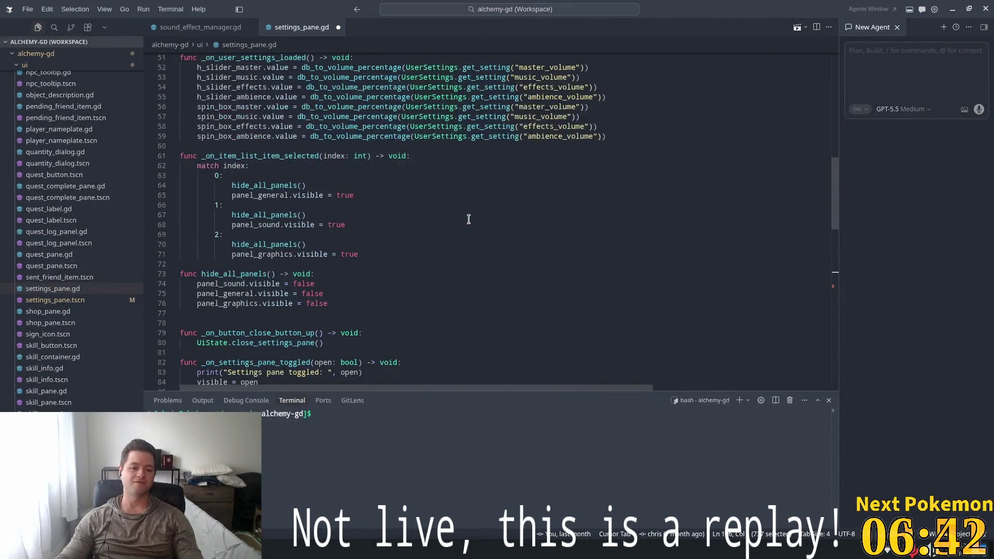
{"action": "scroll", "coordinate": [466, 222], "scroll_direction": "down", "scroll_amount": 14}
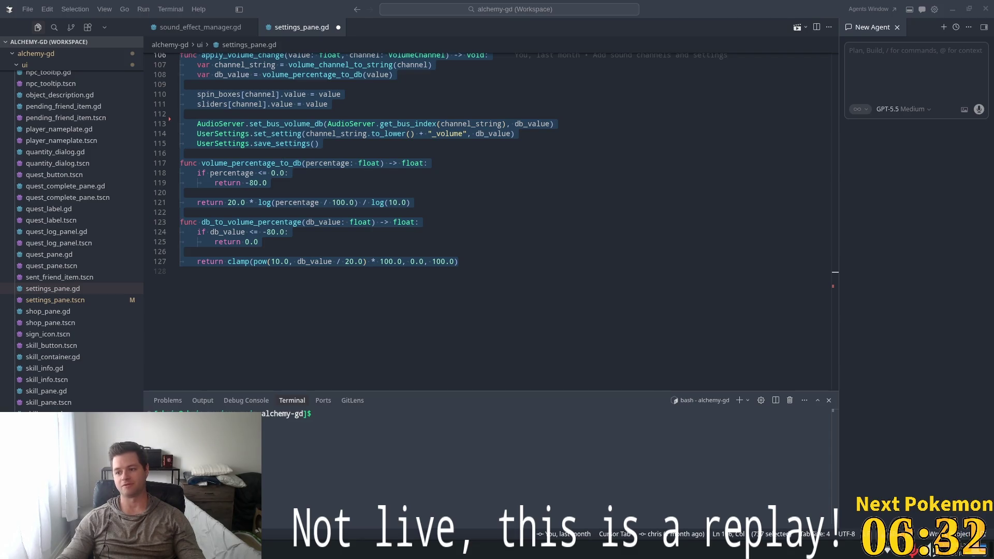
{"action": "scroll", "coordinate": [424, 214], "scroll_direction": "down", "scroll_amount": 4}
{"action": "scroll", "coordinate": [425, 213], "scroll_direction": "up", "scroll_amount": 16}
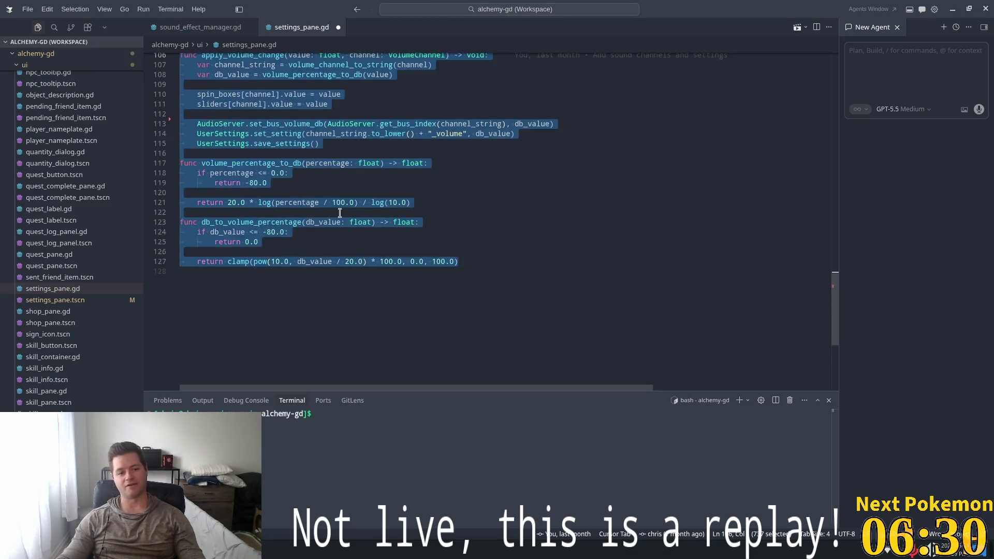
{"action": "scroll", "coordinate": [395, 197], "scroll_direction": "up", "scroll_amount": 20}
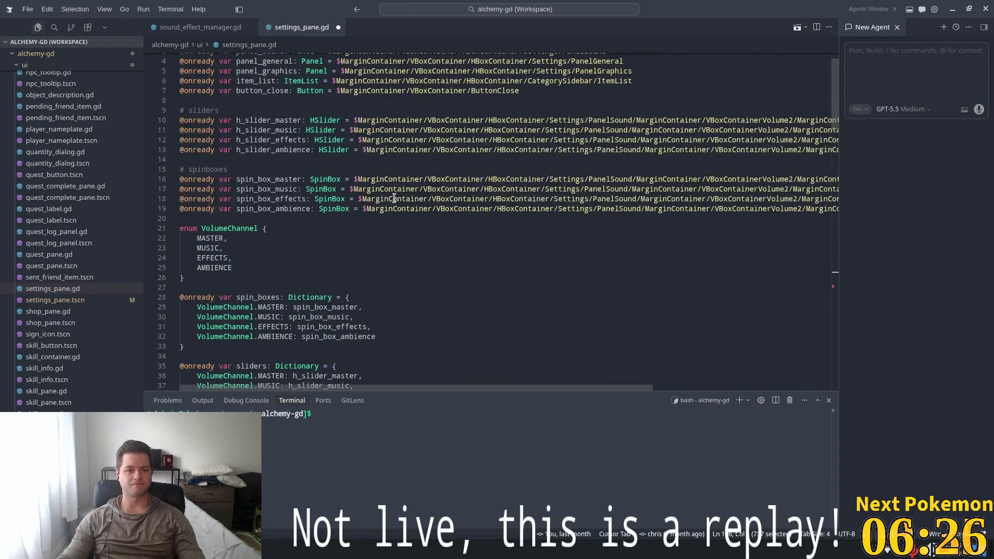
{"action": "scroll", "coordinate": [395, 195], "scroll_direction": "down", "scroll_amount": 3}
{"action": "scroll", "coordinate": [747, 194], "scroll_direction": "down", "scroll_amount": 20}
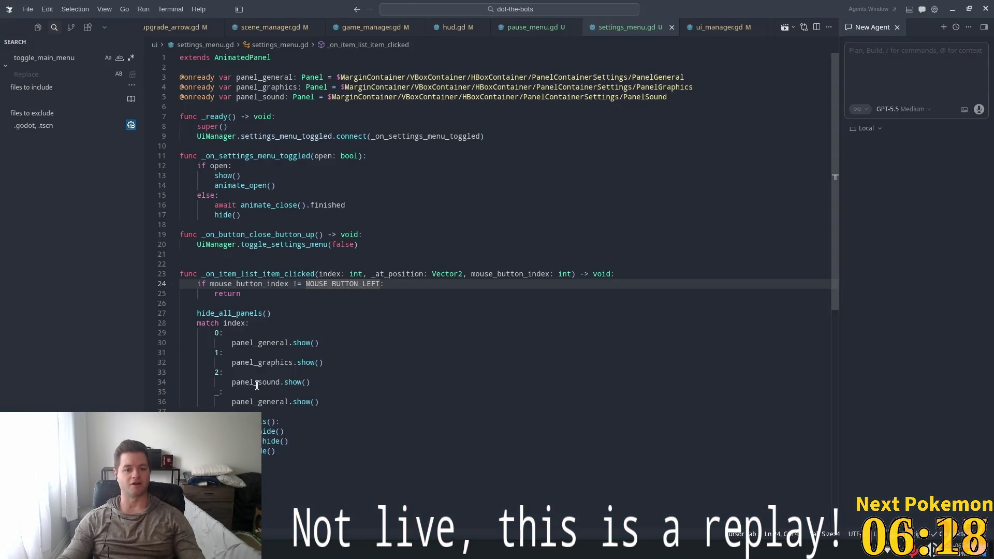
Paste the volume functions below hide_all_panels, then undo the paste
{"action": "scroll", "coordinate": [268, 382], "scroll_direction": "down", "scroll_amount": 5}
{"action": "left_click", "coordinate": [466, 329]}
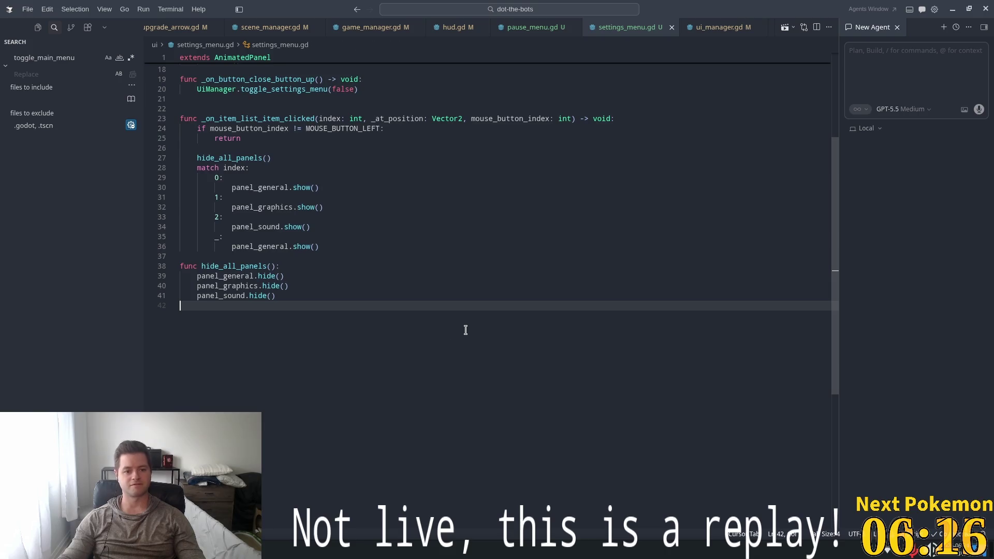
{"action": "key", "text": "Return"}
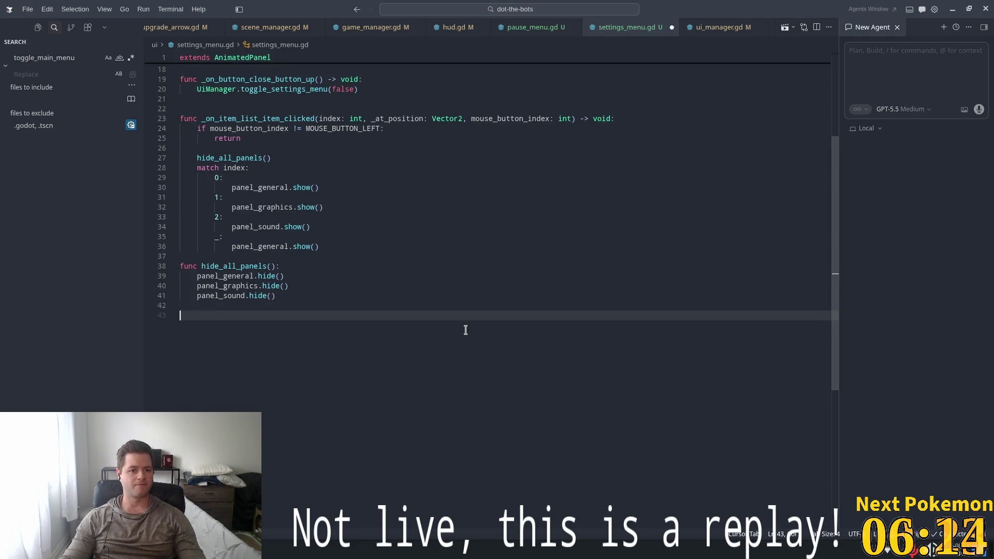
{"action": "key", "text": "ctrl+v"}
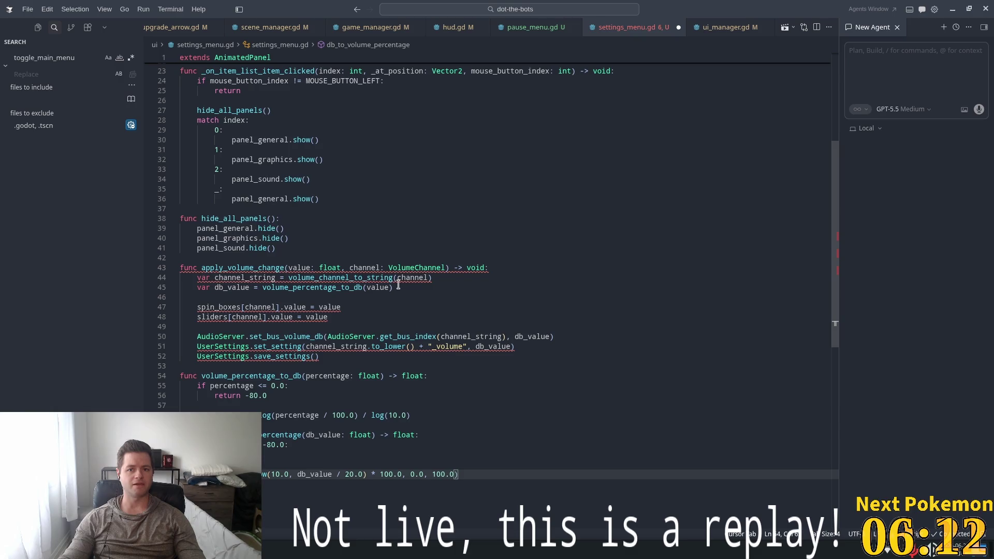
{"action": "scroll", "coordinate": [342, 288], "scroll_direction": "up", "scroll_amount": 7}
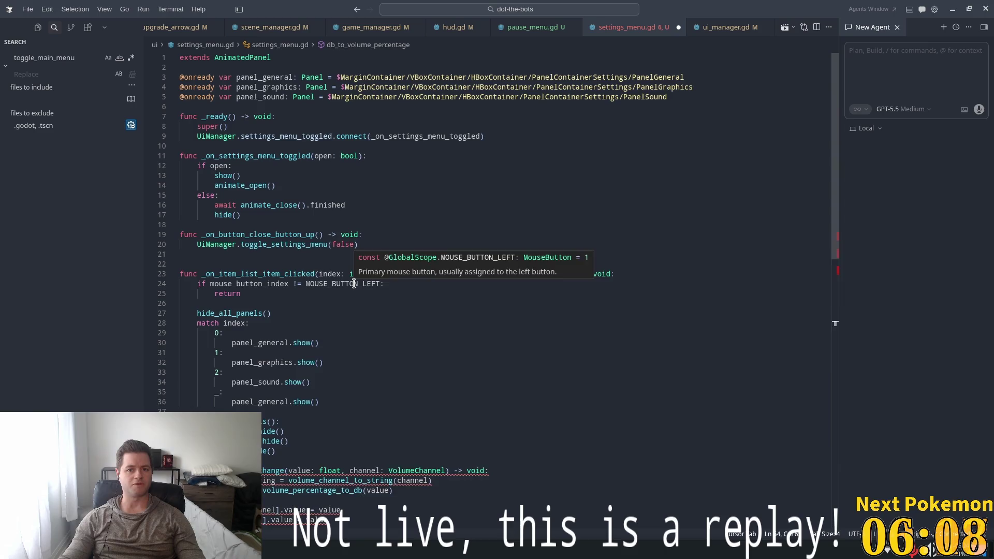
{"action": "key", "text": "ctrl+z"}
Trim the trailing blank lines so the file ends at line 41, and save settings_menu.gd
{"action": "scroll", "coordinate": [383, 311], "scroll_direction": "down", "scroll_amount": 1}
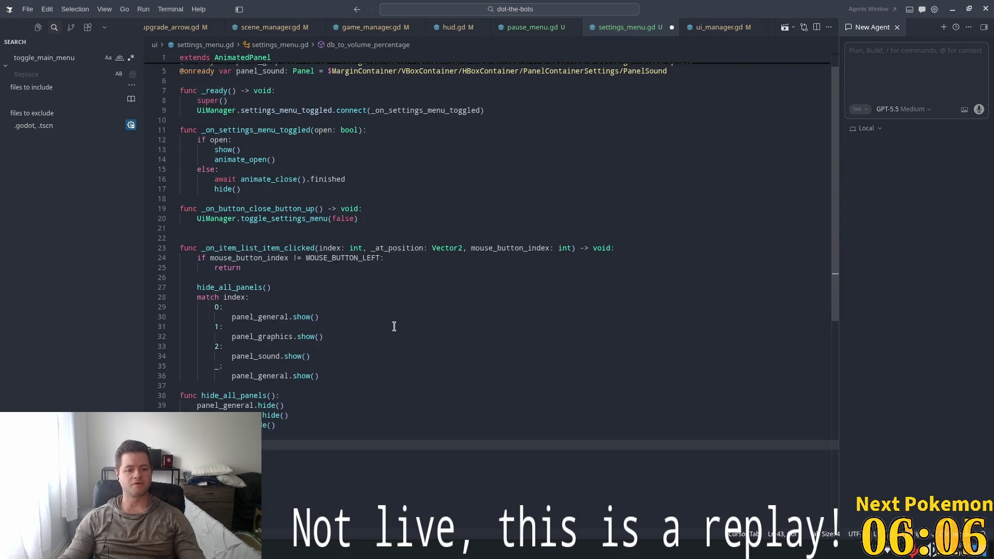
{"action": "scroll", "coordinate": [447, 325], "scroll_direction": "down", "scroll_amount": 4}
{"action": "key", "text": "BackSpace"}
{"action": "key", "text": "BackSpace"}
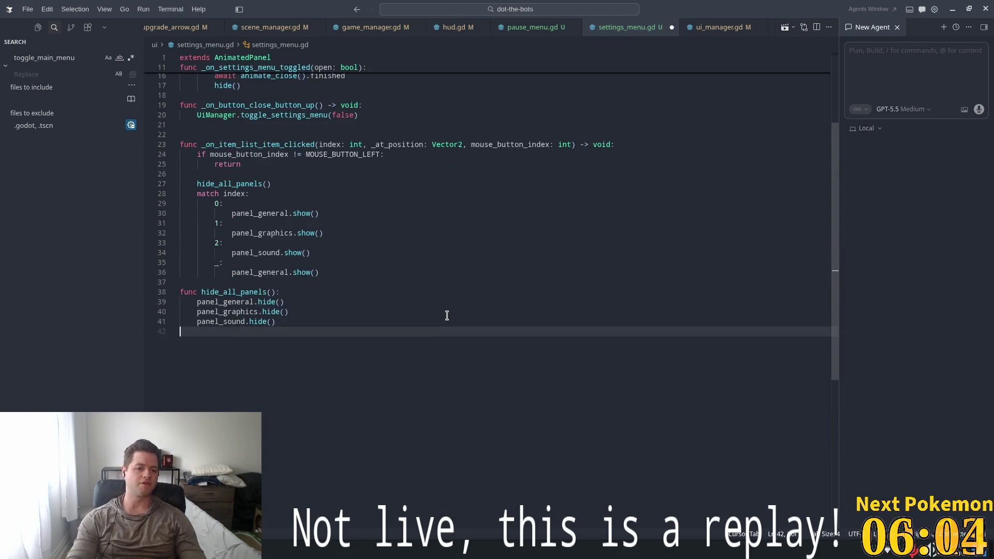
{"action": "key", "text": "ctrl+s"}
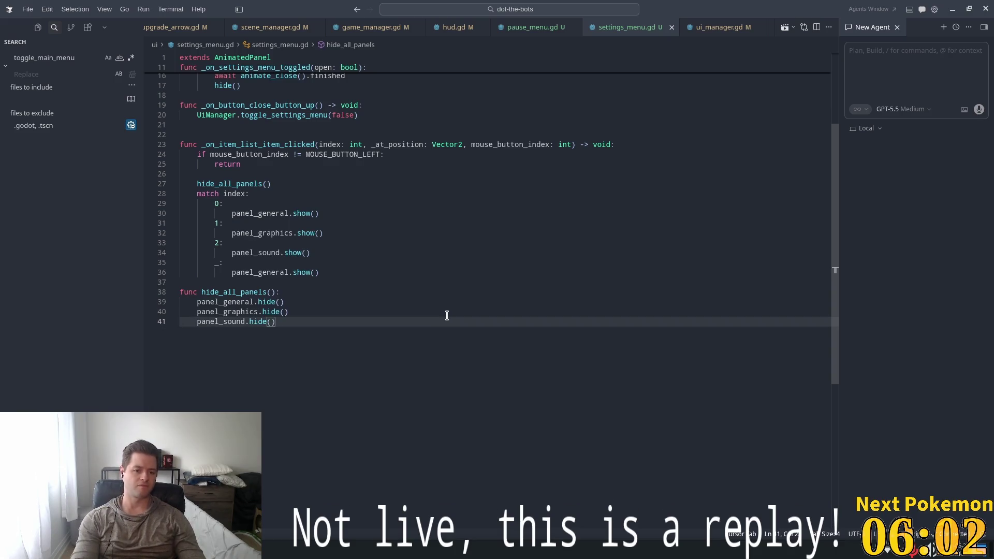
{"action": "key", "text": "ctrl+p"}
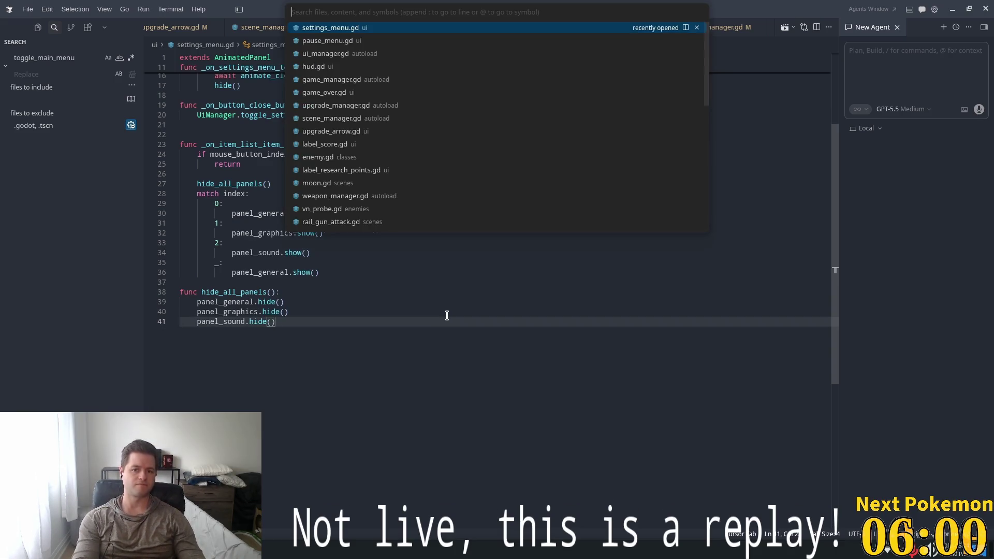
Open sound_settings.gd and paste the volume functions at the end of the file
{"action": "type", "text": "sound"}
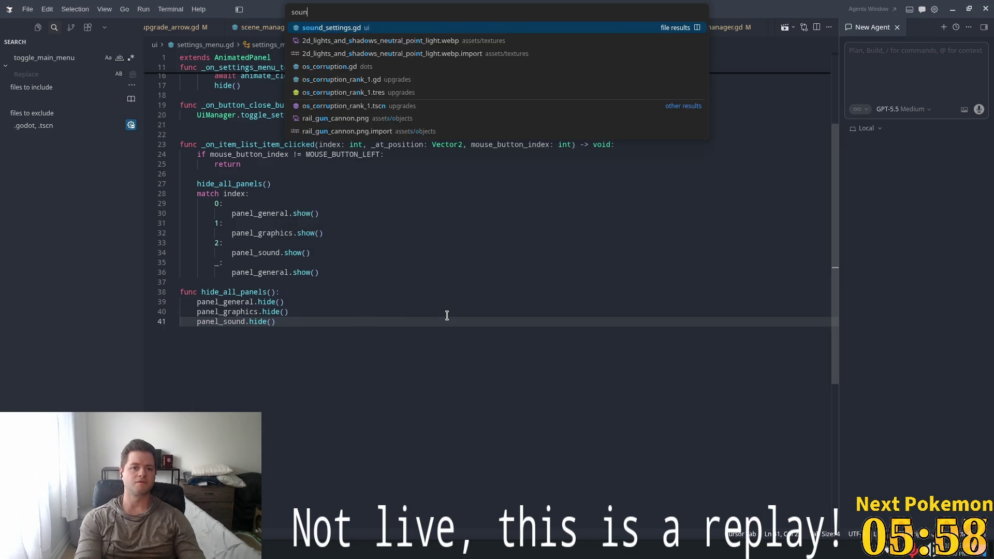
{"action": "key", "text": "Return"}
{"action": "left_click", "coordinate": [498, 409]}
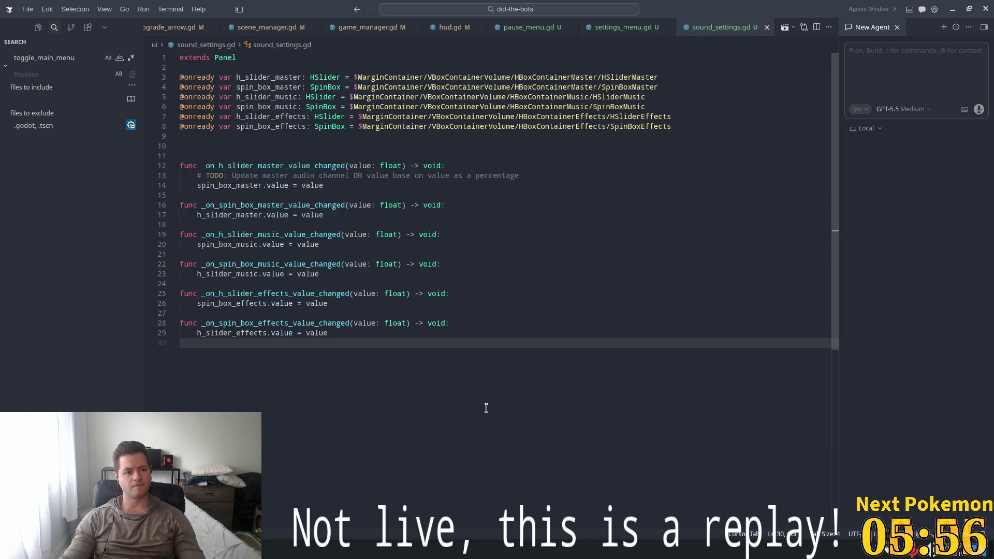
{"action": "key", "text": "Return"}
{"action": "key", "text": "ctrl+v"}
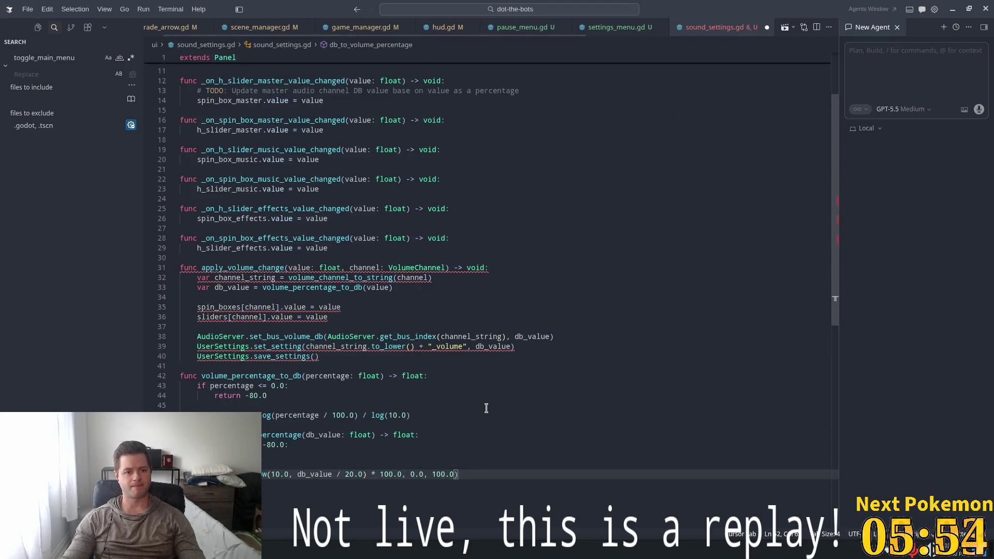
Make apply_volume_change take a String channel, dropping the channel_string line and using channel directly
{"action": "double_click", "coordinate": [219, 267]}
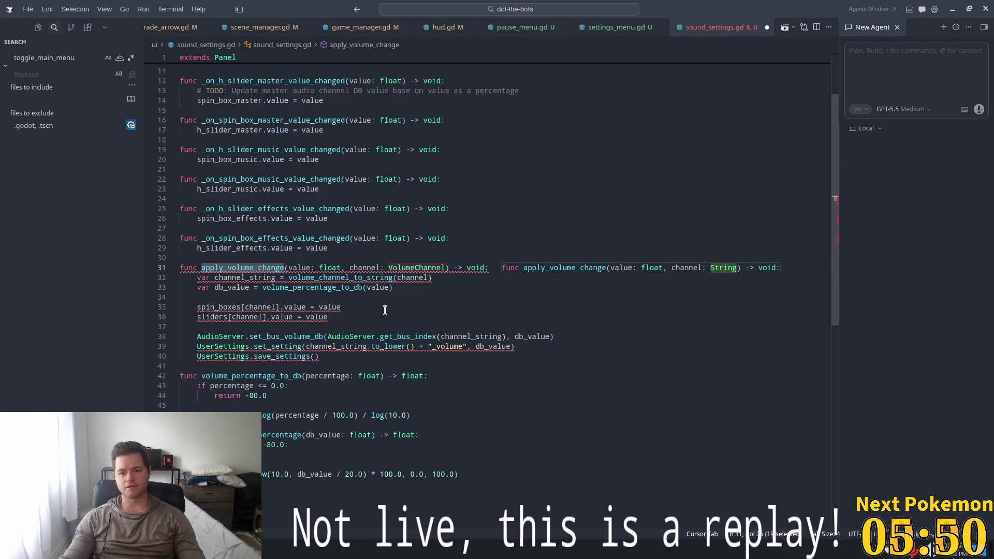
{"action": "double_click", "coordinate": [419, 268]}
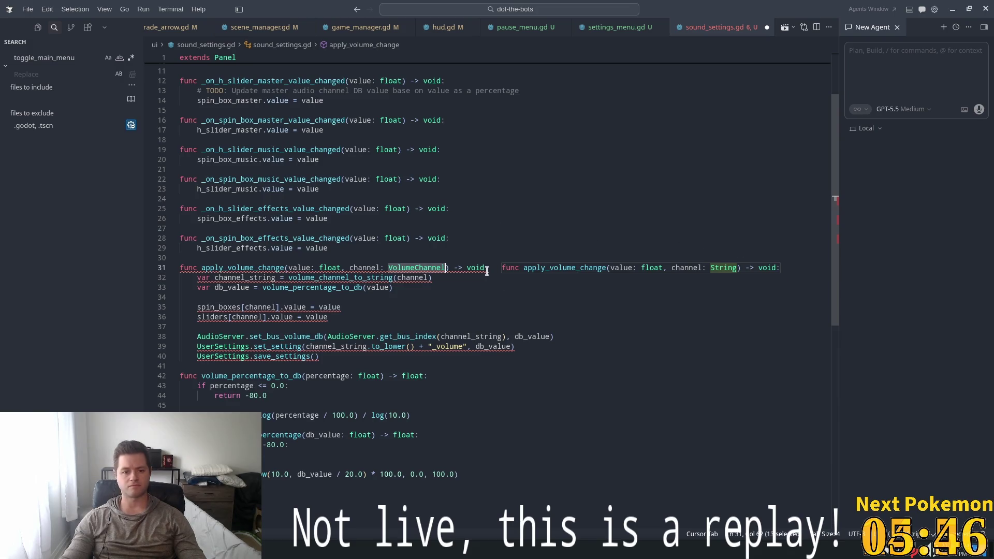
{"action": "type", "text": "String"}
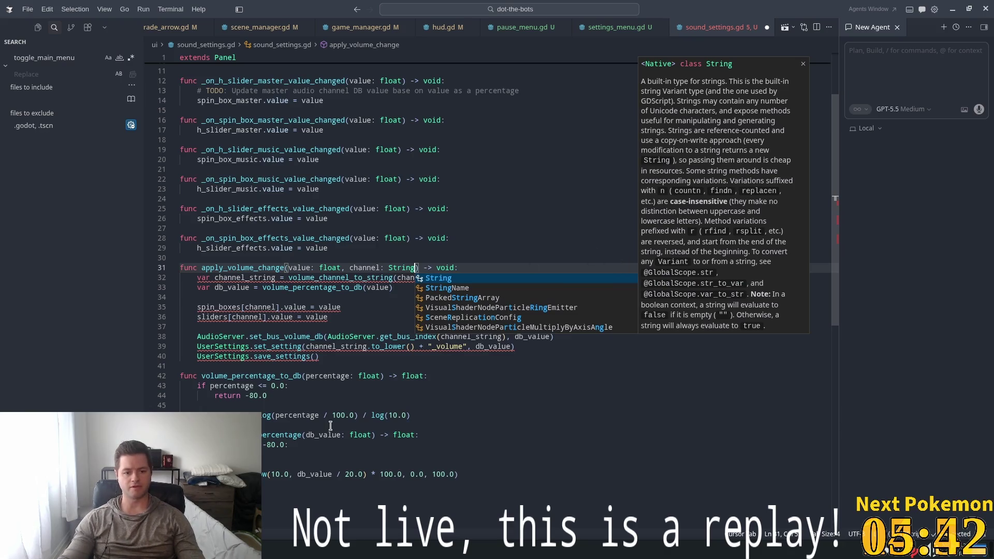
{"action": "left_click", "coordinate": [337, 277]}
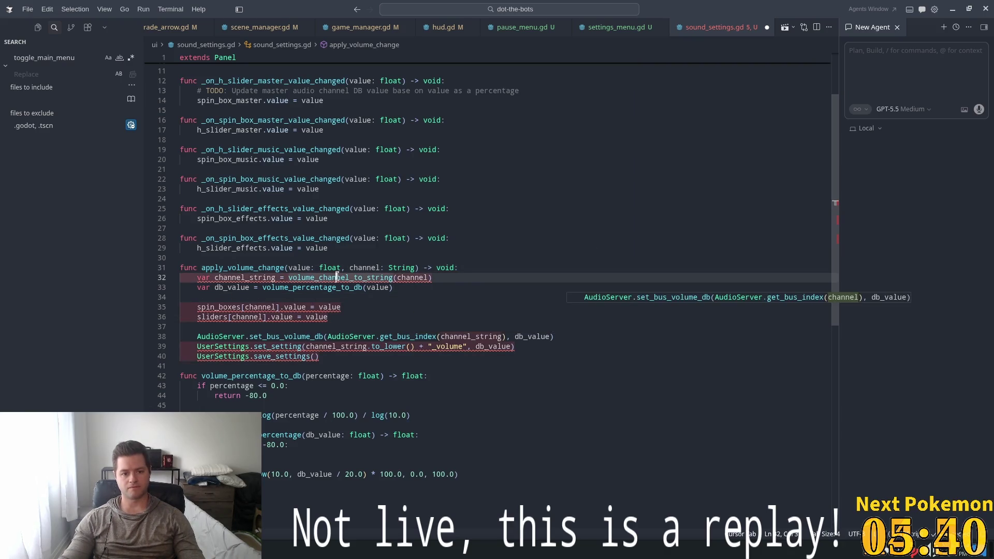
{"action": "left_click", "coordinate": [455, 280]}
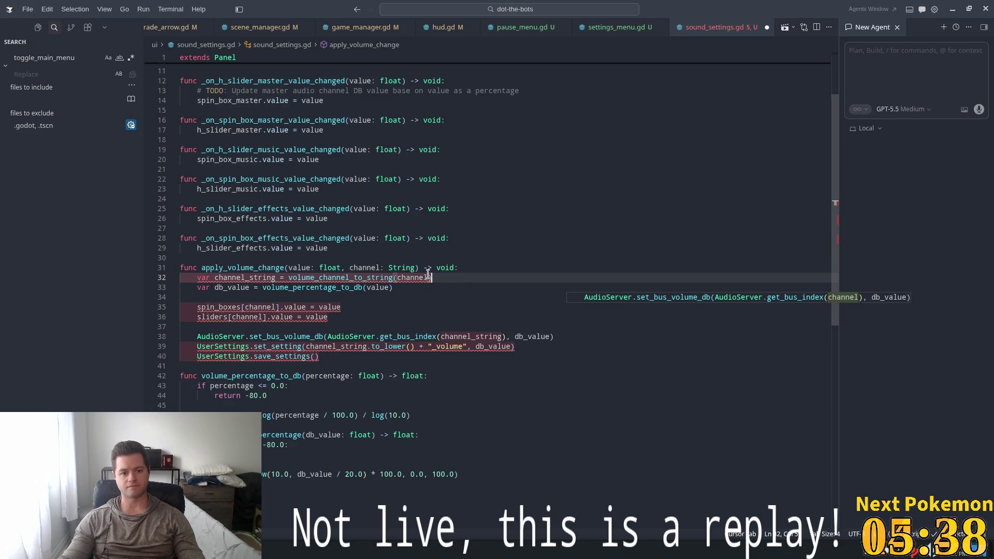
{"action": "left_click_drag", "start_coordinate": [432, 277], "coordinate": [160, 278]}
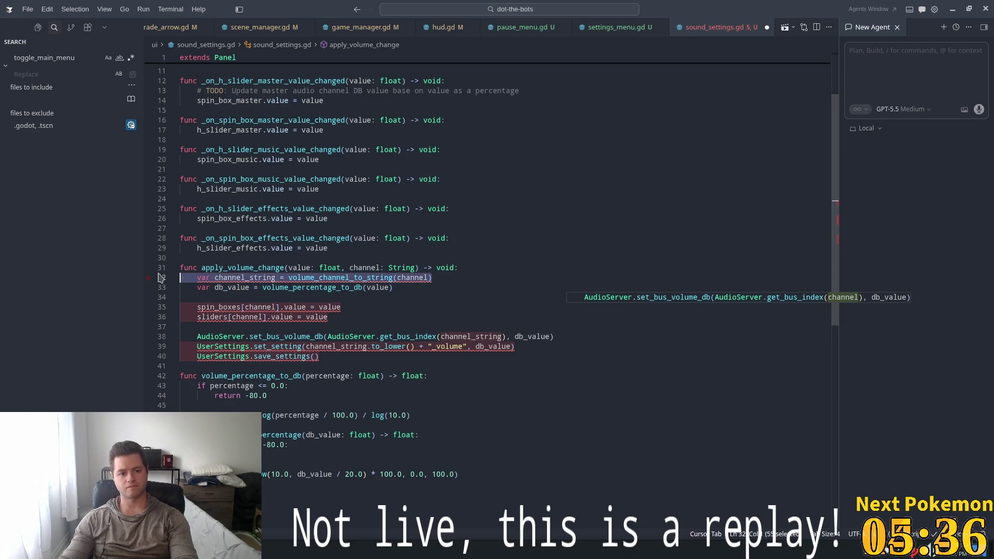
{"action": "key", "text": "BackSpace"}
{"action": "key", "text": "BackSpace"}
{"action": "double_click", "coordinate": [479, 325]}
{"action": "type", "text": "channel"}
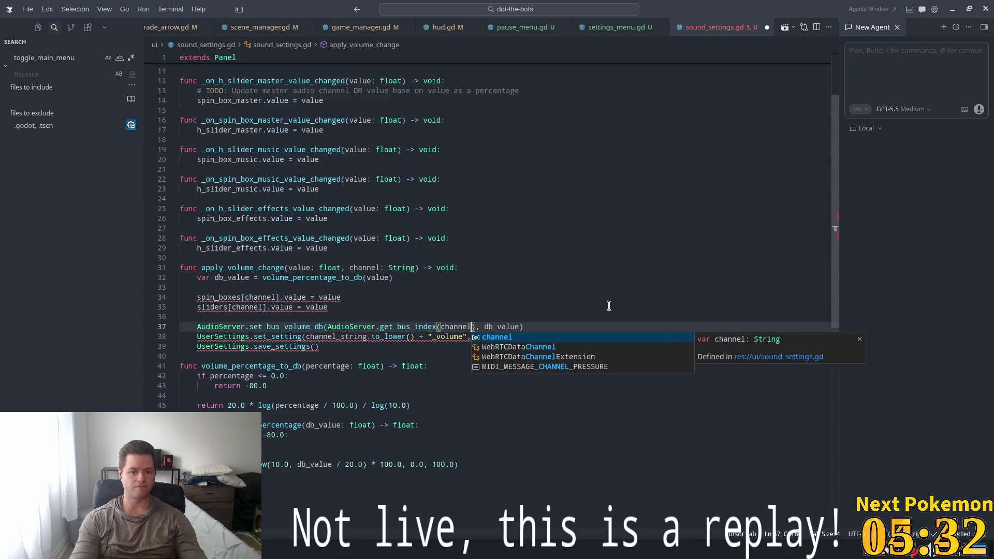
{"action": "key", "text": "Escape"}
{"action": "key", "text": "Tab"}
Comment out the two UserSettings lines, then bring up the Pokémon community game window
{"action": "left_click", "coordinate": [332, 277]}
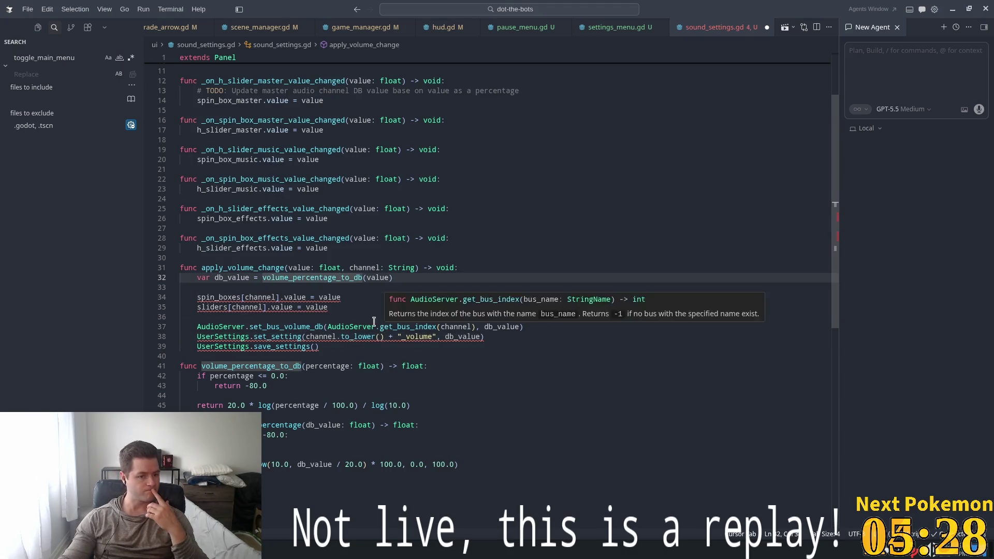
{"action": "key", "text": "Tab"}
{"action": "key", "text": "Escape"}
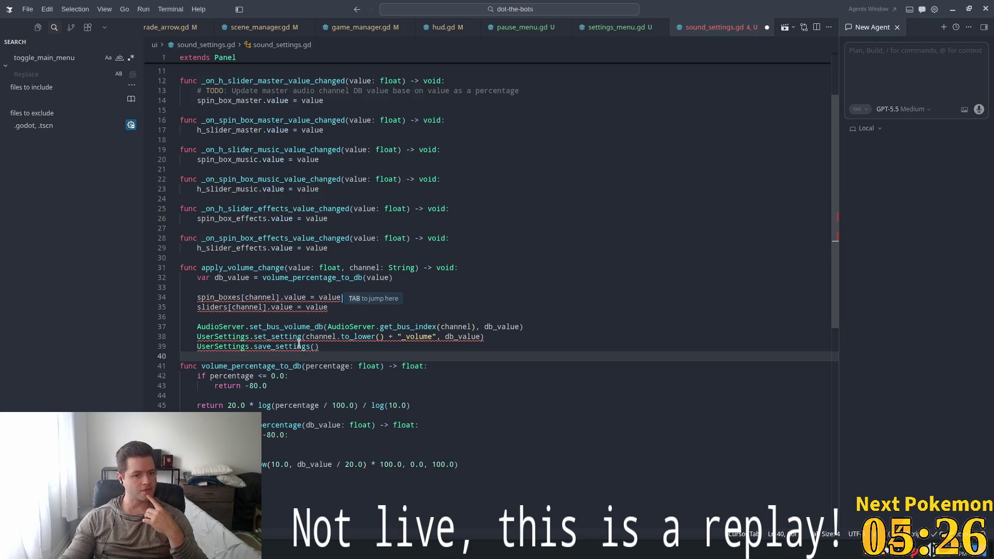
{"action": "mouse_move", "coordinate": [321, 347]}
{"action": "left_mouse_down"}
{"action": "mouse_move", "coordinate": [192, 334]}
{"action": "mouse_move", "coordinate": [201, 334]}
{"action": "left_mouse_up"}
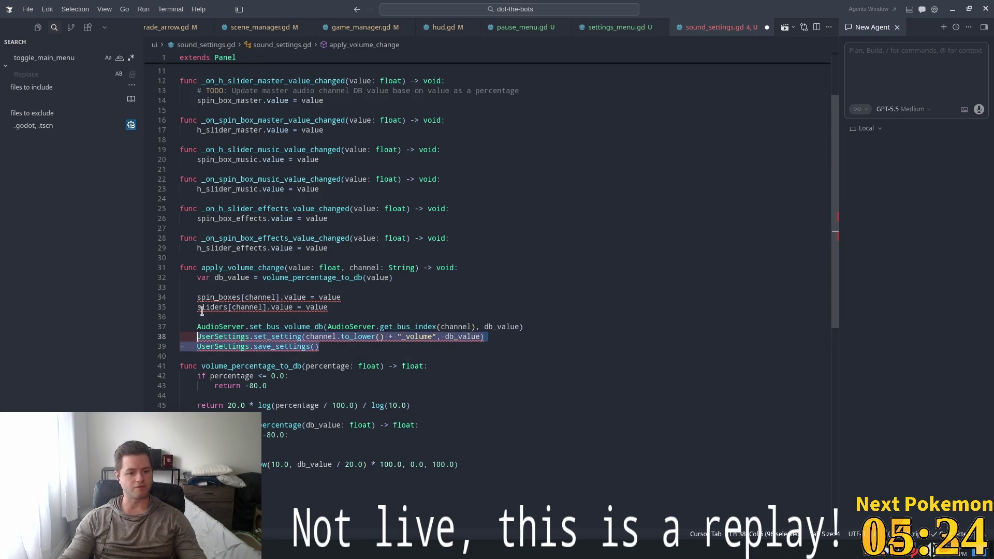
{"action": "key", "text": "ctrl+slash"}
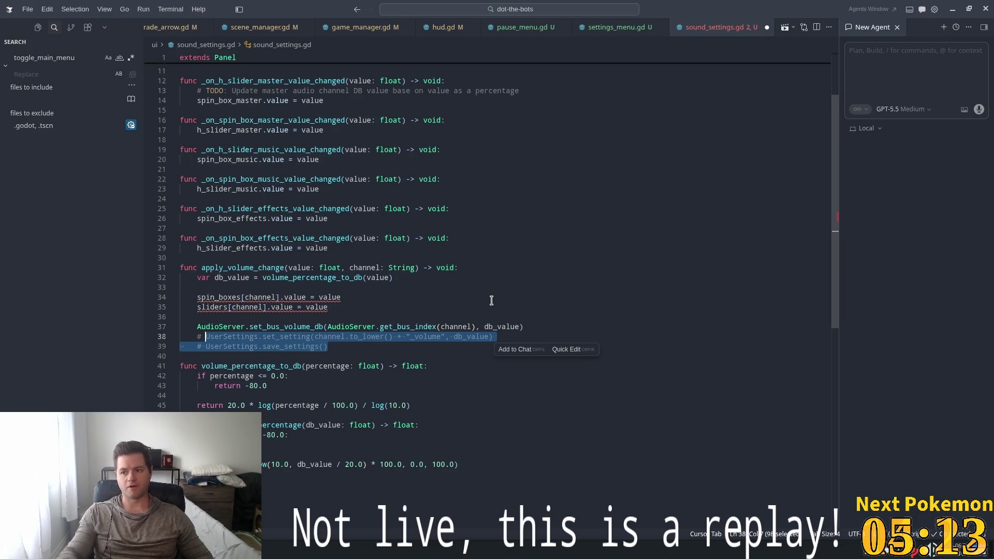
{"action": "key", "text": "alt+Tab"}
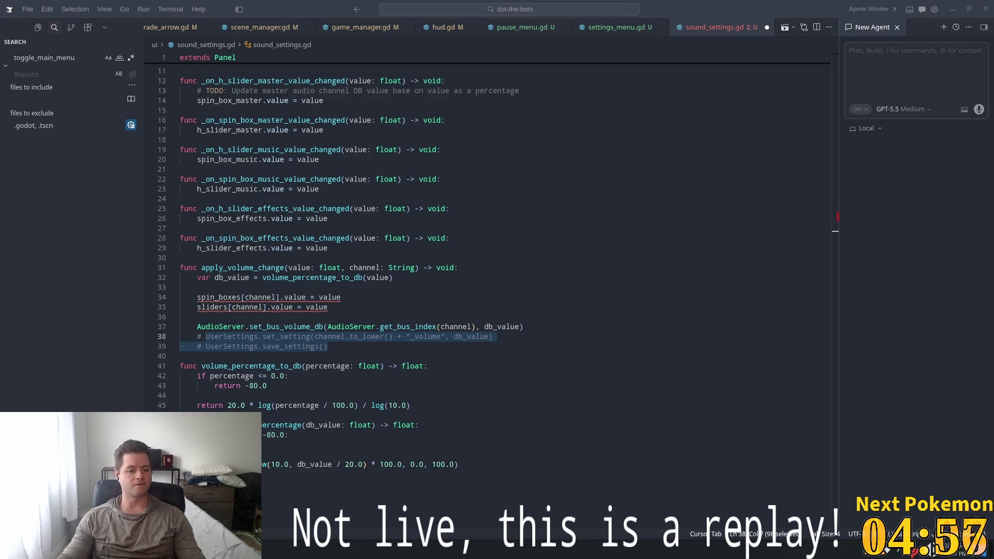
{"action": "key", "text": "alt+Tab"}
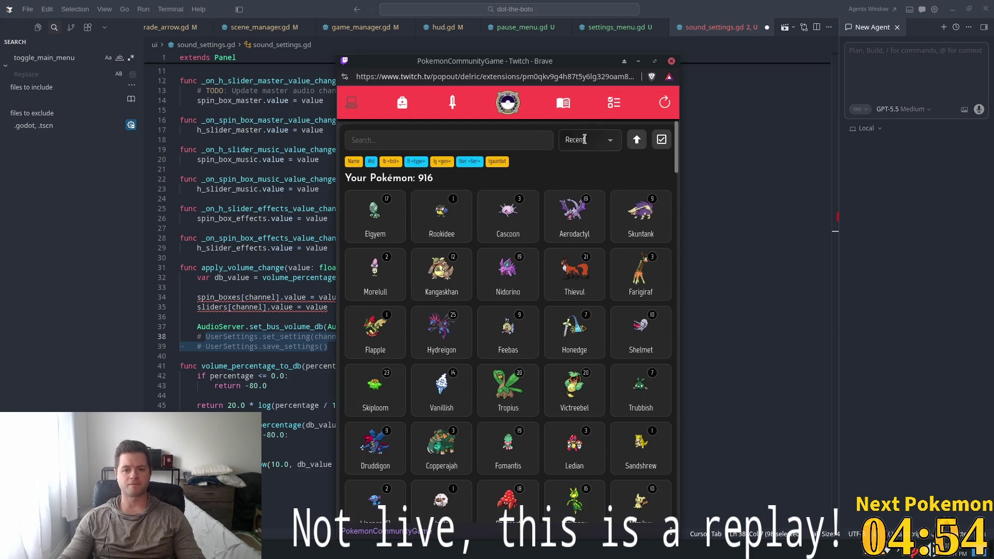
Glance at the missions, then sort the Pokémon collection by base stats
{"action": "left_click", "coordinate": [613, 108]}
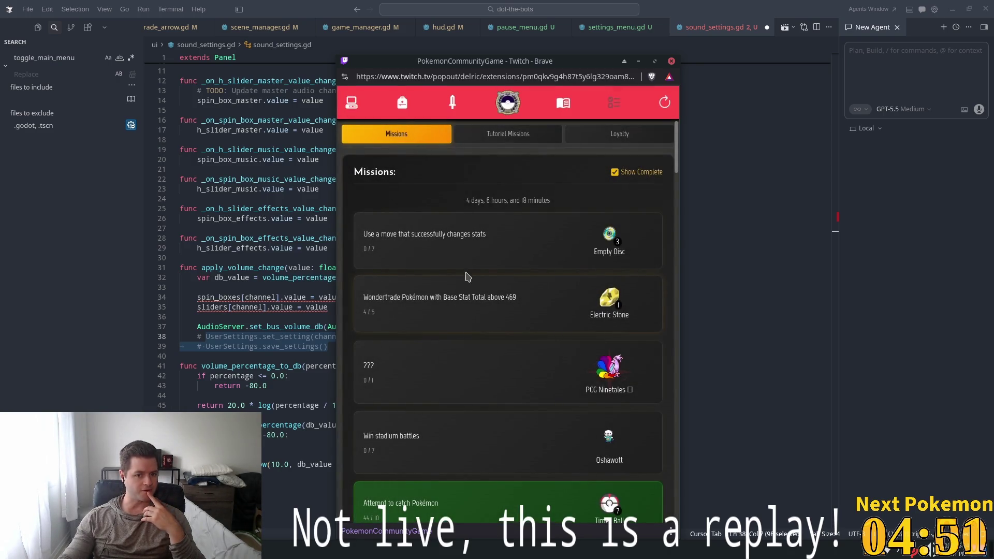
{"action": "left_click", "coordinate": [352, 102]}
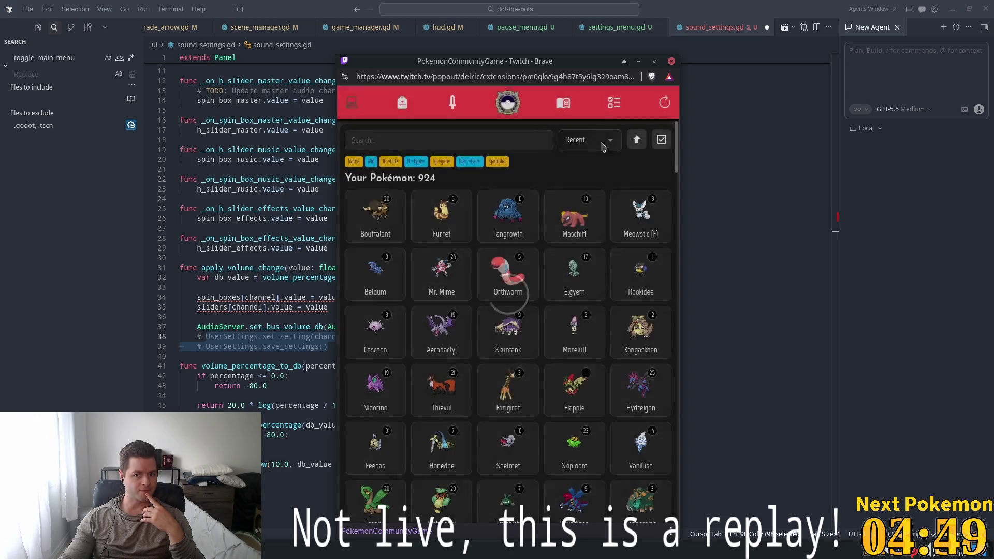
{"action": "left_click", "coordinate": [603, 148]}
{"action": "scroll", "coordinate": [616, 205], "scroll_direction": "down", "scroll_amount": 2}
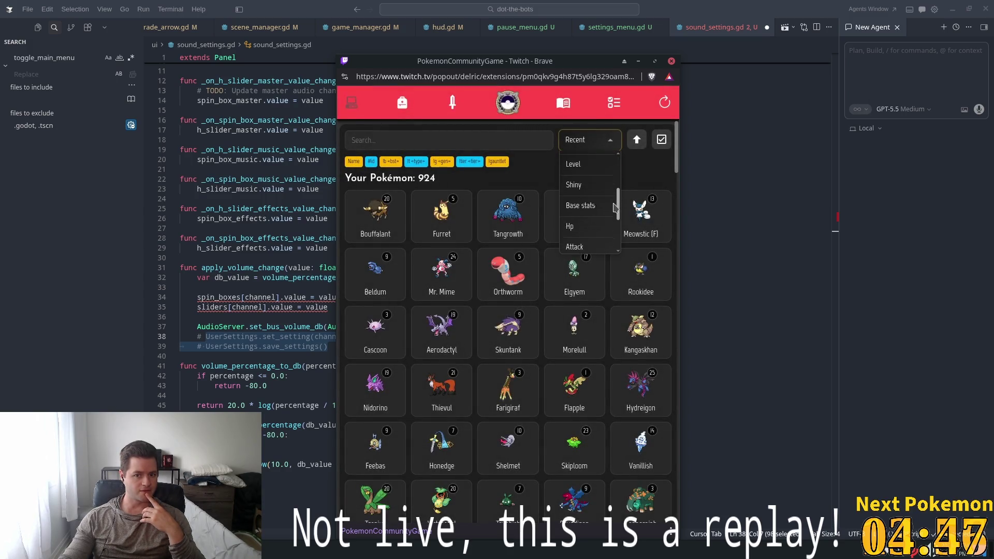
{"action": "left_click", "coordinate": [584, 212]}
{"action": "mouse_move", "coordinate": [673, 156]}
{"action": "left_mouse_down"}
{"action": "mouse_move", "coordinate": [687, 286]}
{"action": "mouse_move", "coordinate": [676, 244]}
{"action": "mouse_move", "coordinate": [678, 264]}
{"action": "left_mouse_up"}
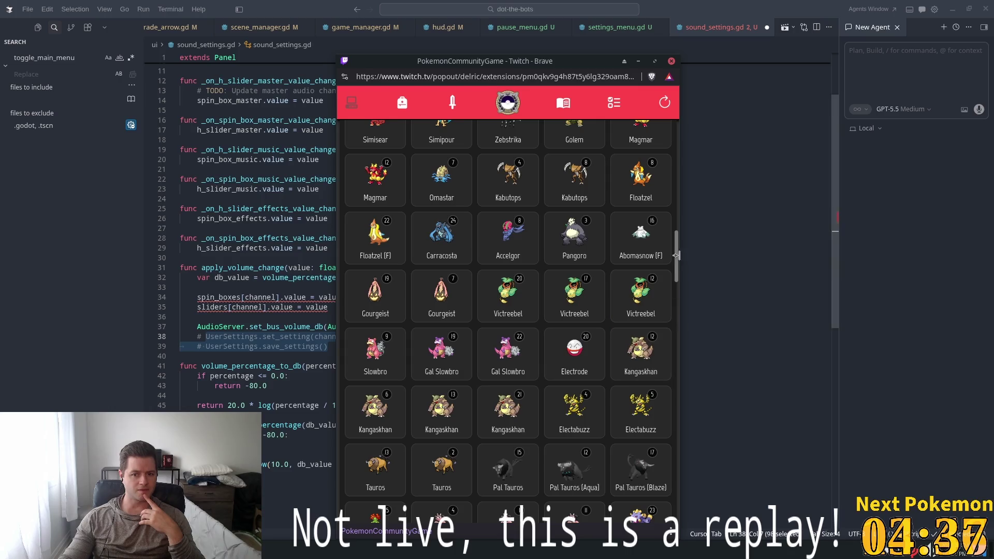
{"action": "left_click_drag", "start_coordinate": [676, 261], "coordinate": [672, 290]}
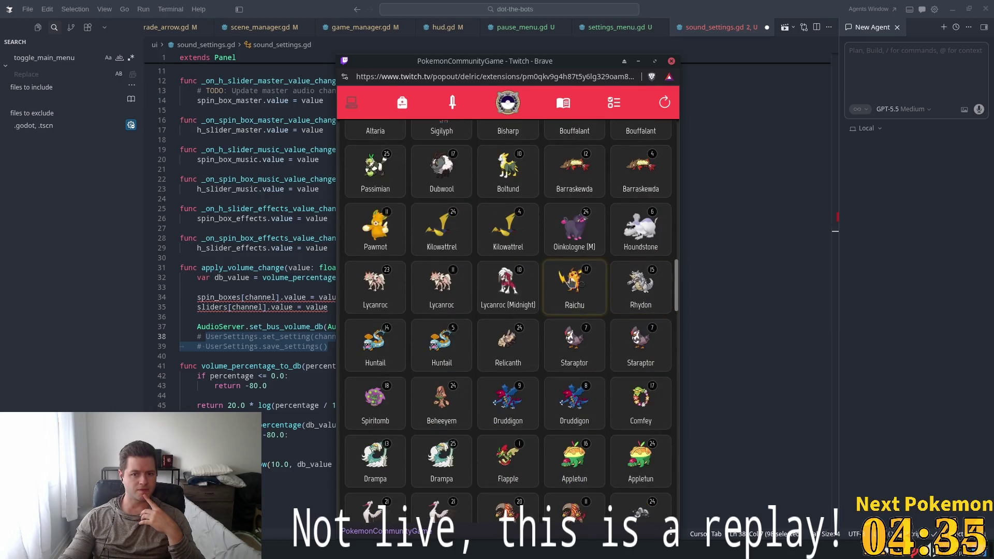
{"action": "scroll", "coordinate": [539, 278], "scroll_direction": "up", "scroll_amount": 1}
{"action": "scroll", "coordinate": [539, 278], "scroll_direction": "up", "scroll_amount": 2}
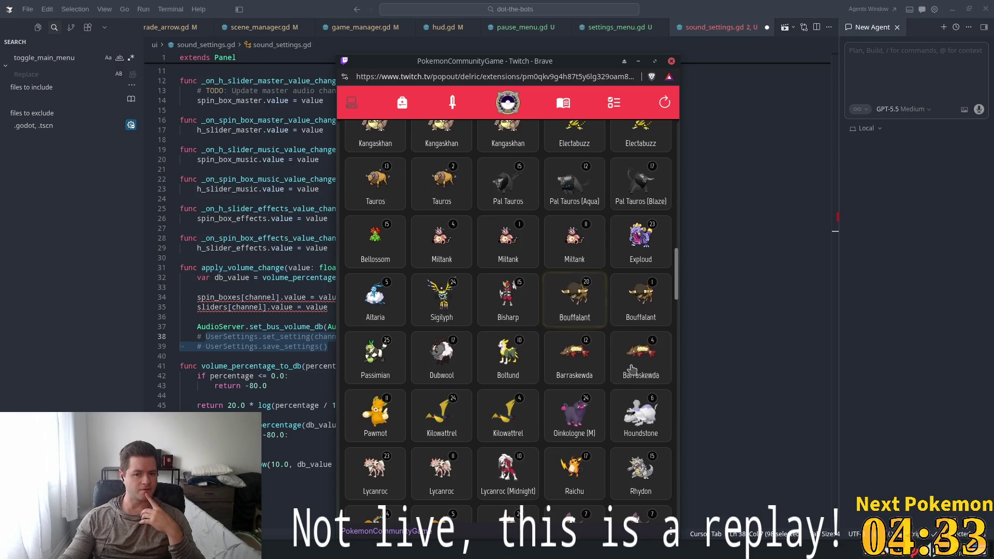
Inspect Barraskewda #847's details, description and base stats
{"action": "left_click", "coordinate": [629, 360]}
{"action": "left_click", "coordinate": [489, 264]}
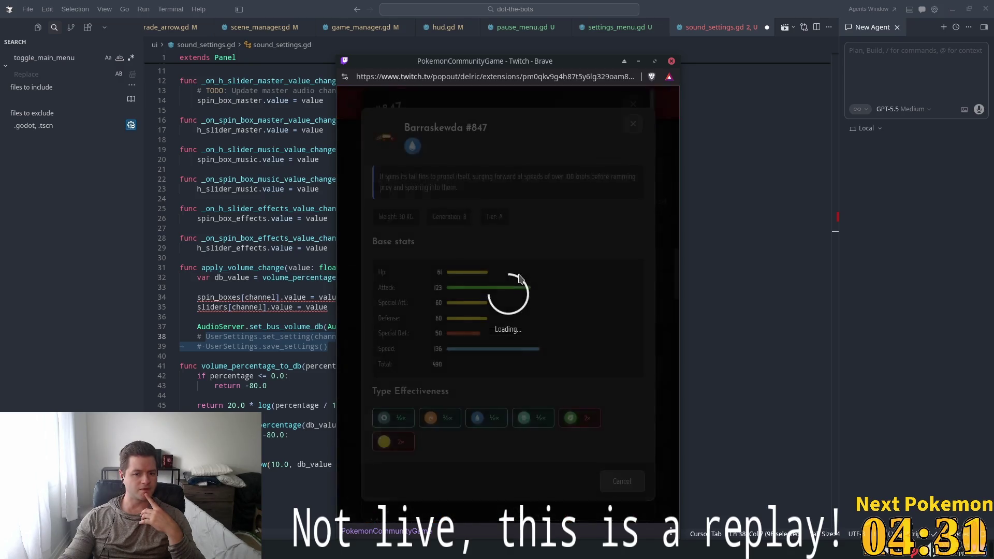
{"action": "left_click", "coordinate": [632, 126]}
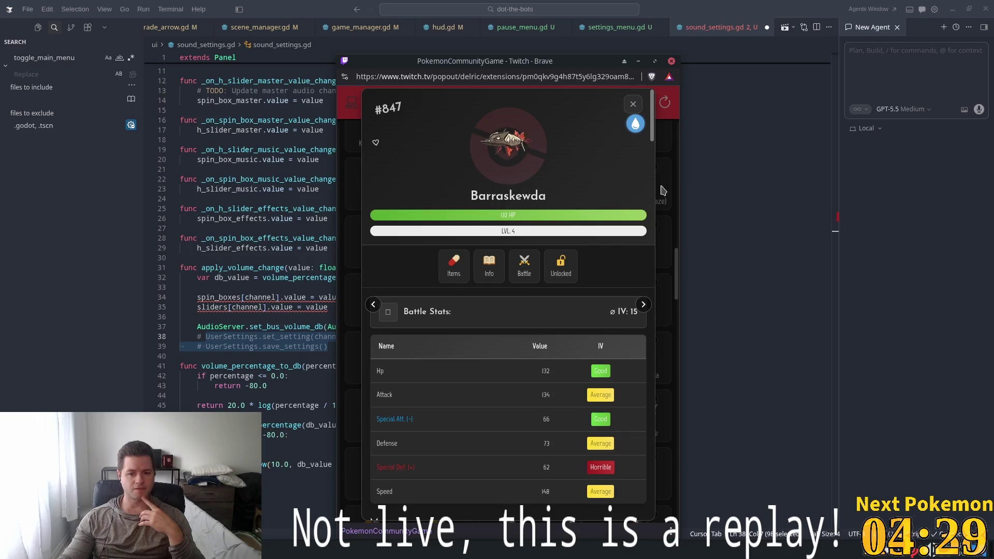
{"action": "left_click", "coordinate": [633, 104]}
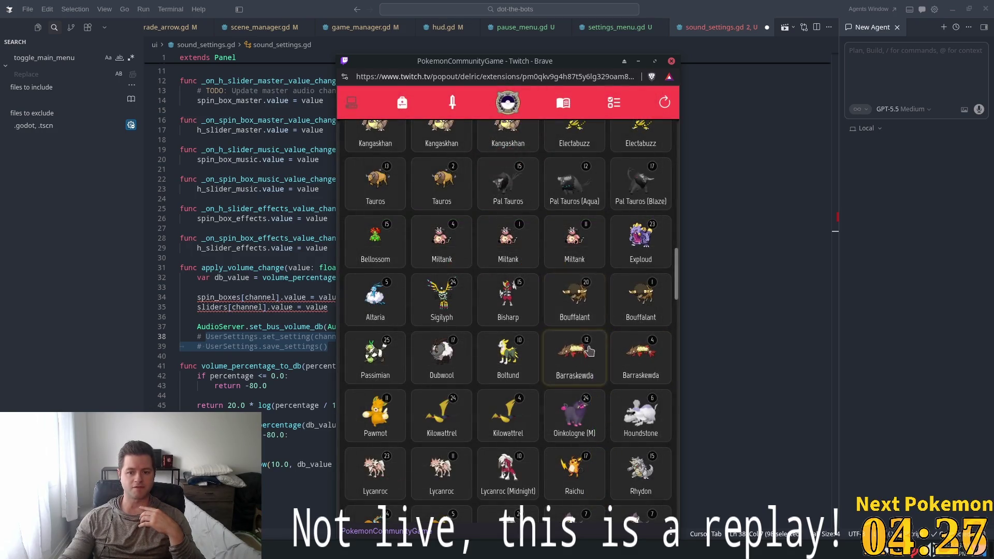
Wondertrade the level 12 Barraskewda, receiving a level 5 Kilowattrel
{"action": "left_click", "coordinate": [589, 351]}
{"action": "scroll", "coordinate": [477, 373], "scroll_direction": "down", "scroll_amount": 1}
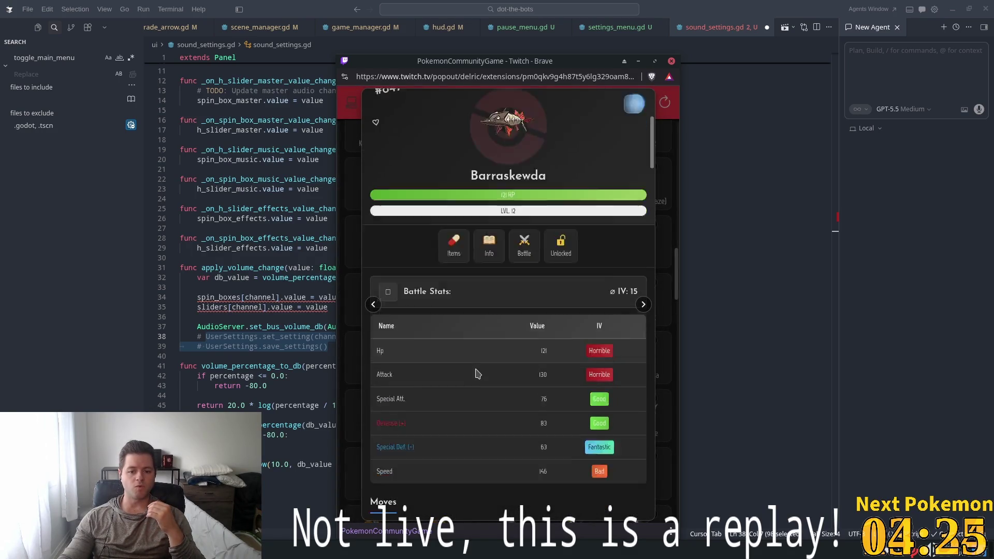
{"action": "scroll", "coordinate": [478, 373], "scroll_direction": "down", "scroll_amount": 5}
{"action": "left_click", "coordinate": [524, 499]}
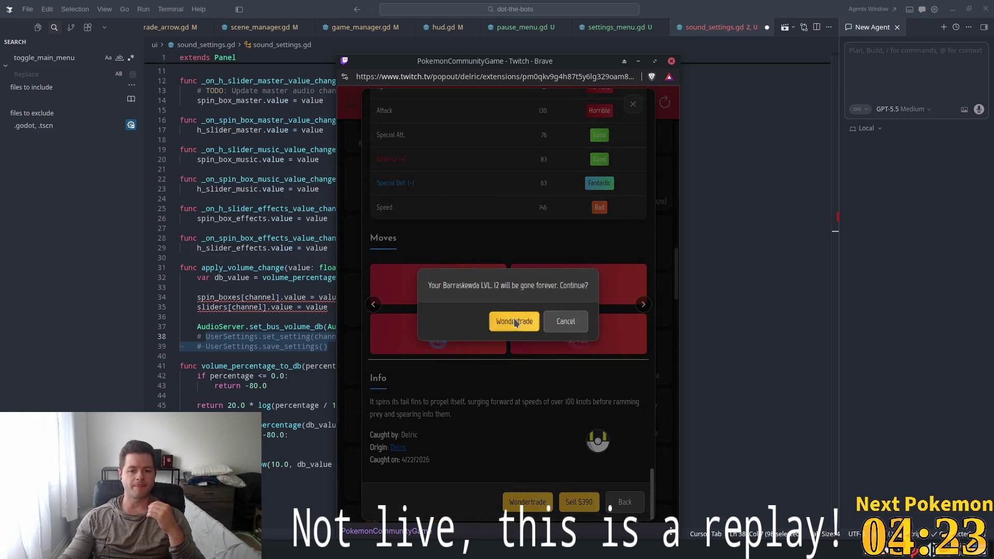
{"action": "left_click", "coordinate": [514, 322]}
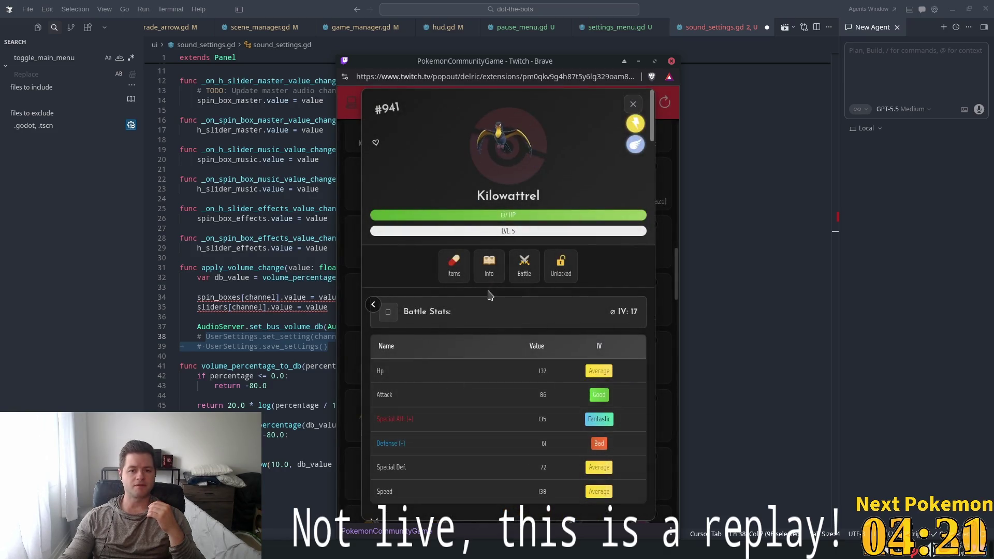
{"action": "left_click", "coordinate": [633, 103]}
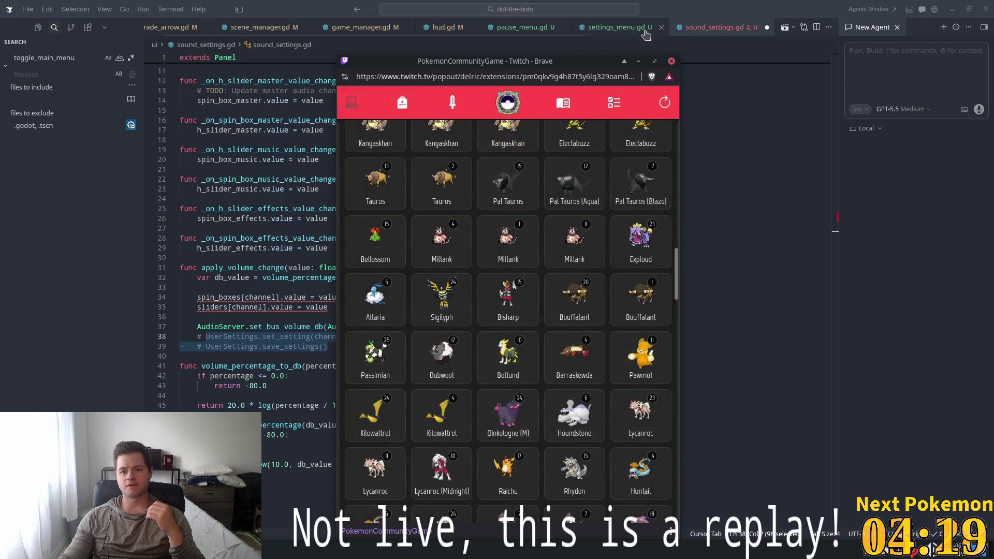
Scroll through the missions list, then close the Twitch extension popup
{"action": "left_click", "coordinate": [615, 104]}
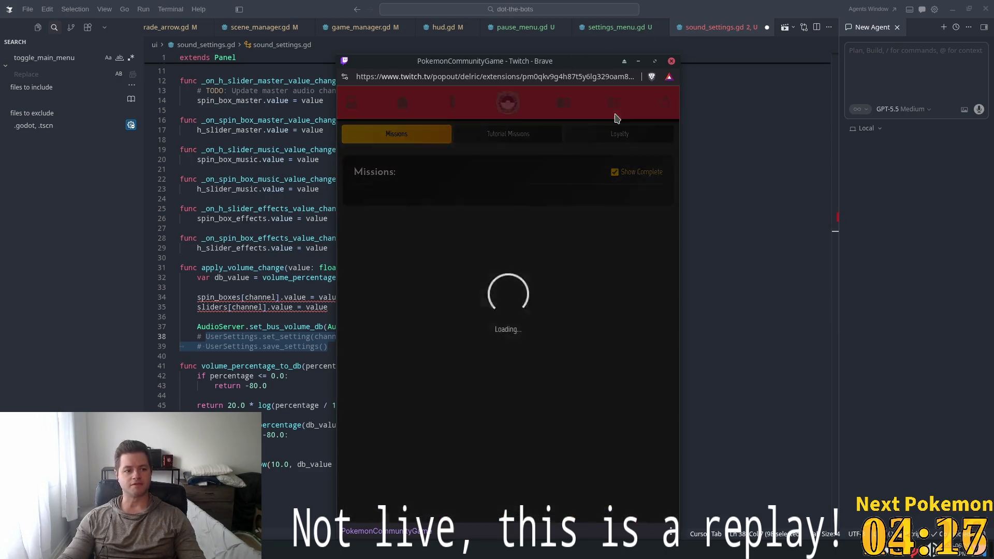
{"action": "scroll", "coordinate": [535, 200], "scroll_direction": "down", "scroll_amount": 3}
{"action": "scroll", "coordinate": [535, 198], "scroll_direction": "up", "scroll_amount": 3}
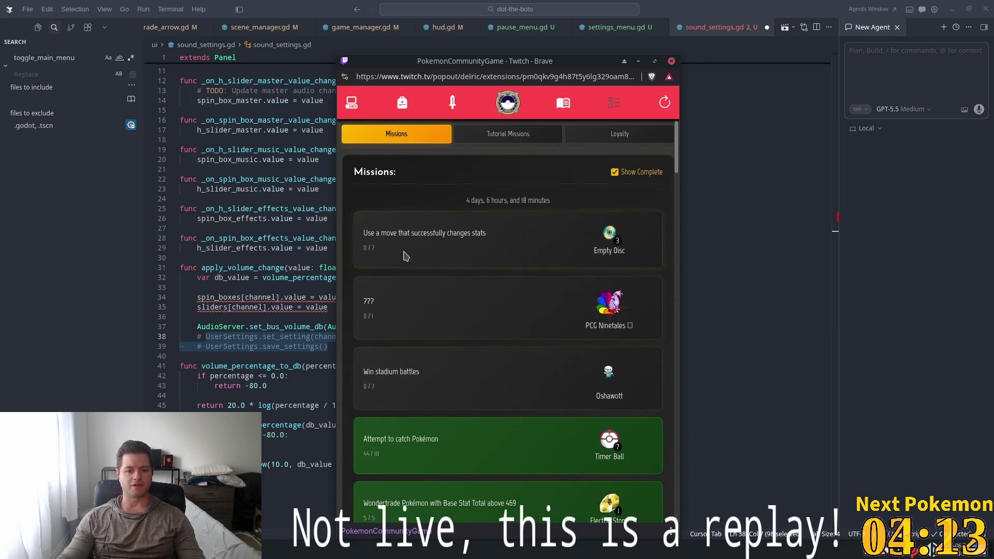
{"action": "scroll", "coordinate": [512, 367], "scroll_direction": "down", "scroll_amount": 5}
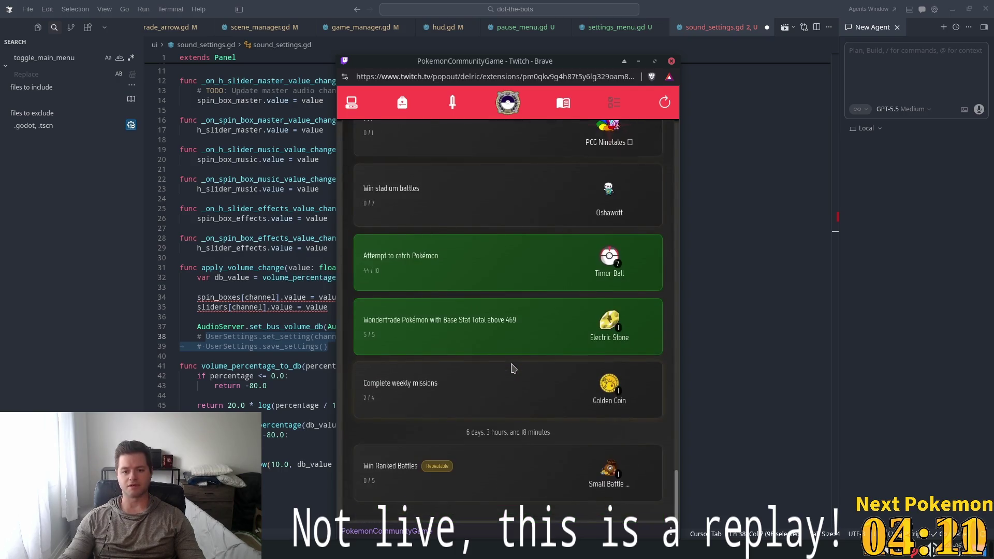
{"action": "left_click", "coordinate": [672, 60]}
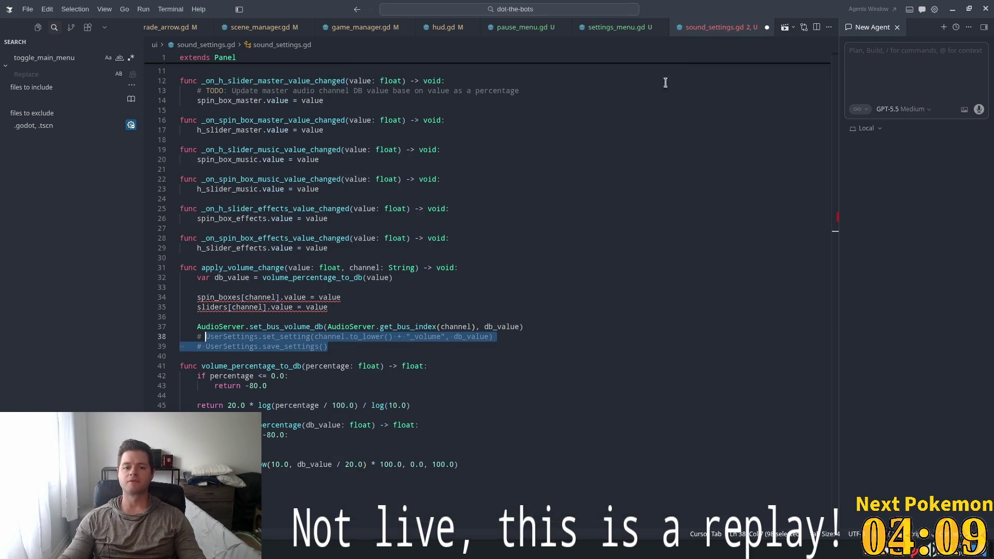
Delete the spin_boxes[channel] and sliders[channel] assignment lines (33–35) from apply_volume_change
{"action": "left_click", "coordinate": [431, 272]}
{"action": "left_click", "coordinate": [233, 287]}
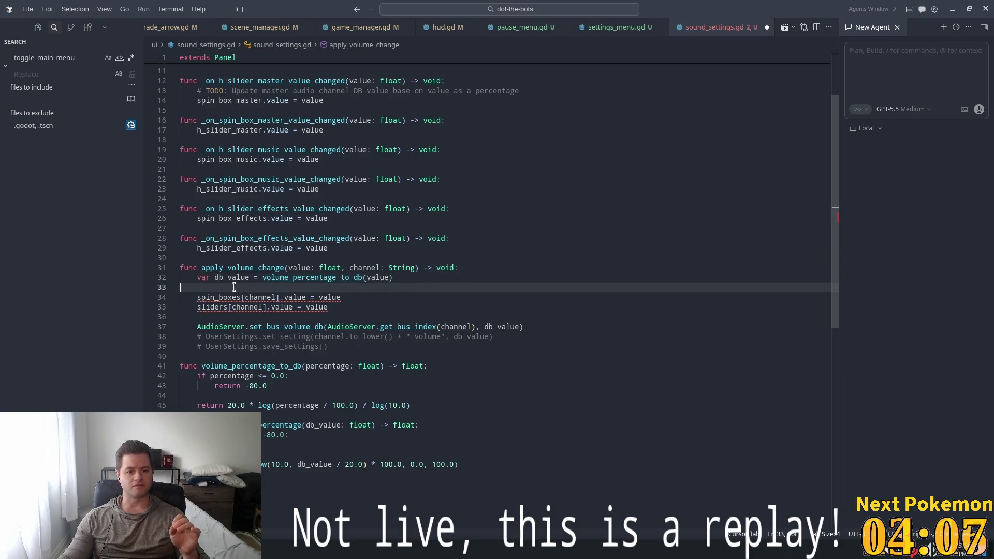
{"action": "scroll", "coordinate": [250, 311], "scroll_direction": "up", "scroll_amount": 1}
{"action": "key", "text": "Down"}
{"action": "key", "text": "Down"}
{"action": "key", "text": "Down"}
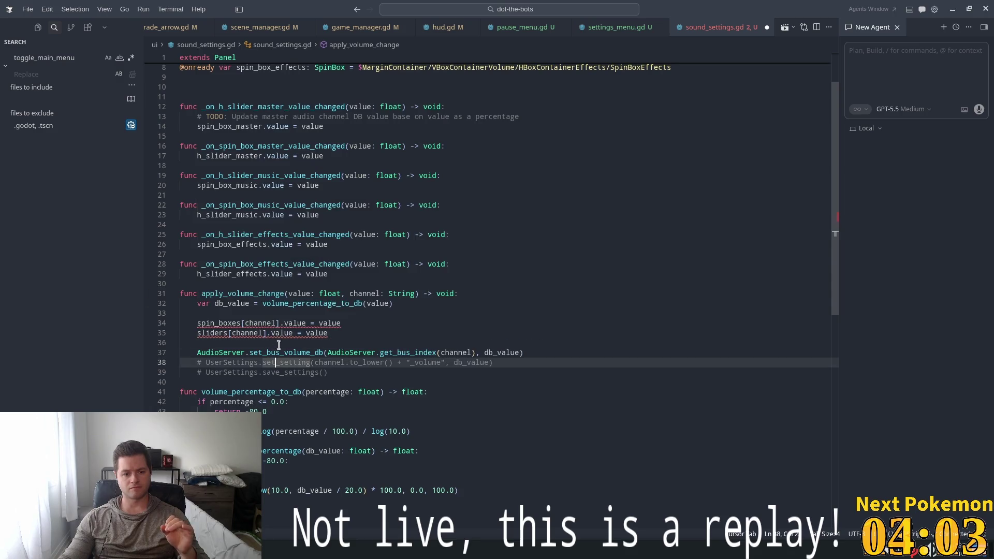
{"action": "left_click_drag", "start_coordinate": [329, 333], "coordinate": [296, 334]}
{"action": "key", "text": "shift+Home"}
{"action": "key", "text": "shift+Up"}
{"action": "key", "text": "shift+Up"}
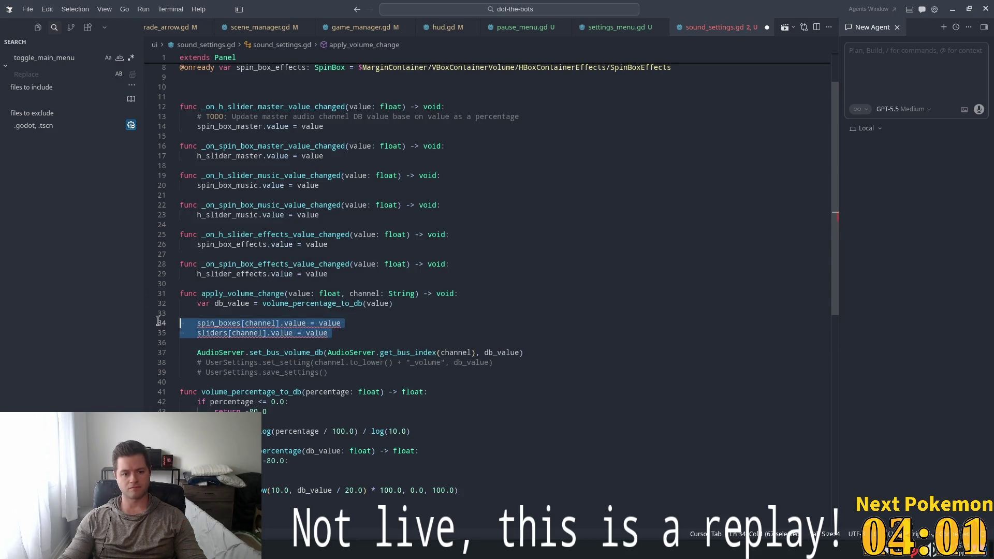
{"action": "key", "text": "BackSpace"}
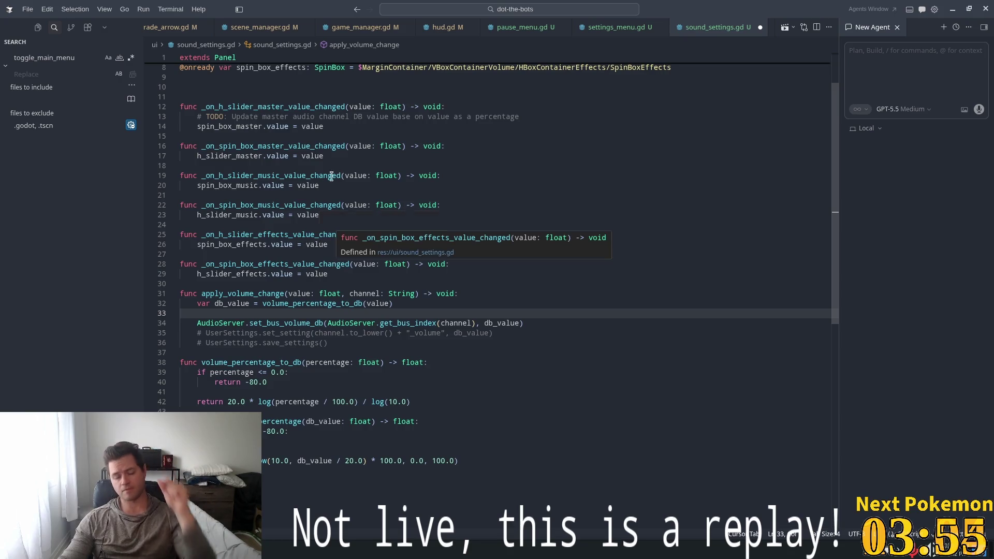
{"action": "left_click", "coordinate": [321, 137]}
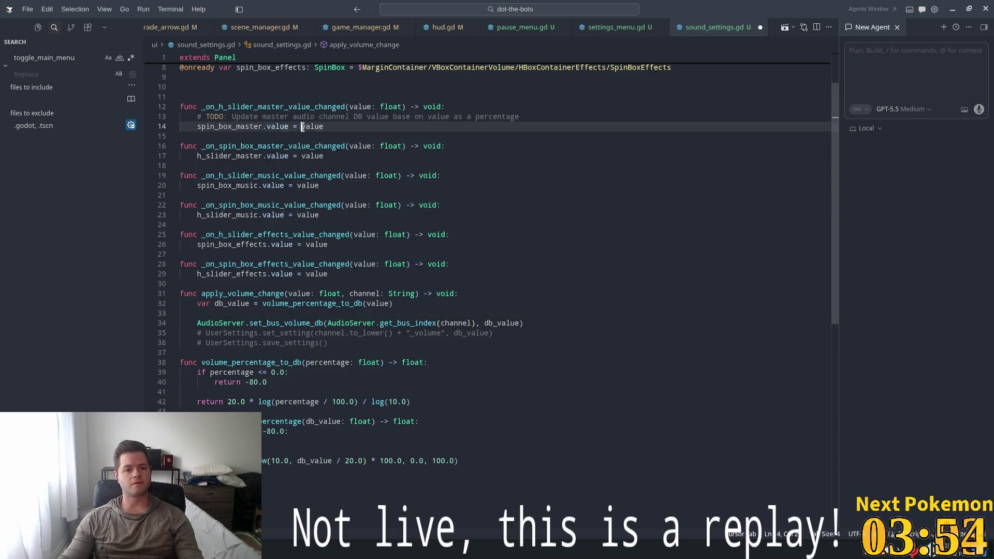
Make the slider and spin box handlers call apply_volume_change(value, "Master"/"Music"/"Effects") via suggestions
{"action": "left_click", "coordinate": [352, 126]}
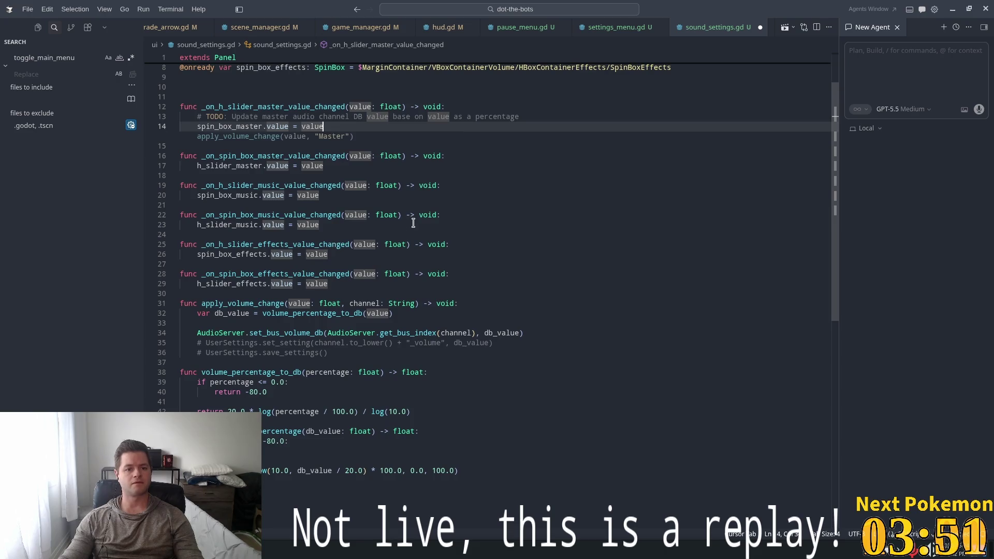
{"action": "key", "text": "Tab"}
{"action": "key", "text": "Tab"}
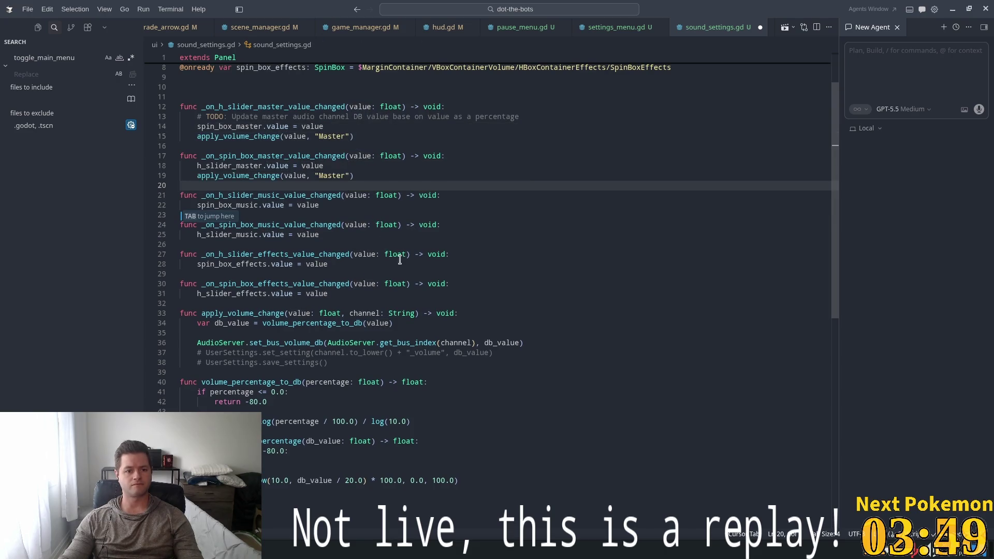
{"action": "key", "text": "Tab"}
{"action": "key", "text": "Tab"}
{"action": "key", "text": "Tab"}
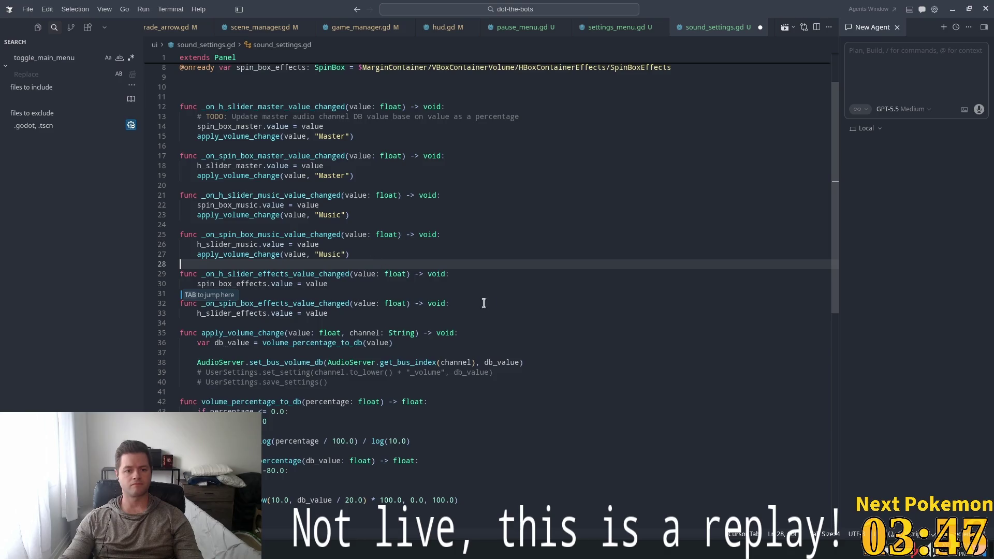
{"action": "key", "text": "Tab"}
{"action": "key", "text": "Tab"}
{"action": "key", "text": "Tab"}
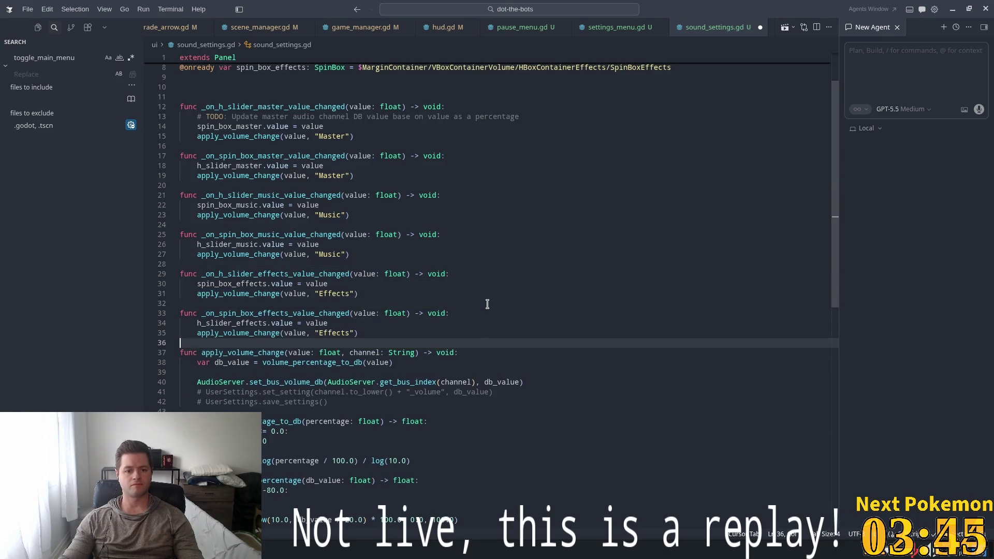
Save sound_settings.gd and move the caret to the blank line before volume_percentage_to_db
{"action": "left_click", "coordinate": [500, 226]}
{"action": "key", "text": "ctrl+s"}
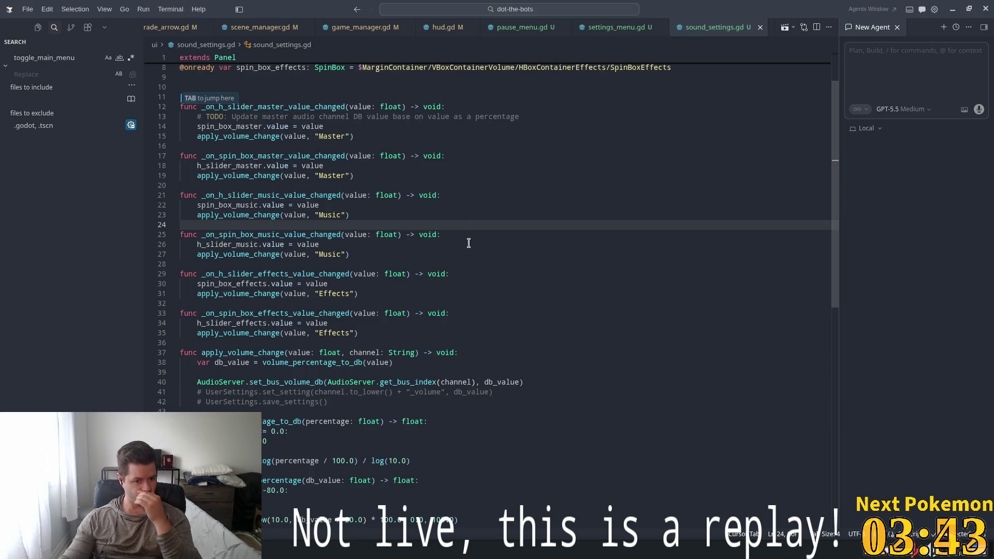
{"action": "scroll", "coordinate": [461, 251], "scroll_direction": "down", "scroll_amount": 4}
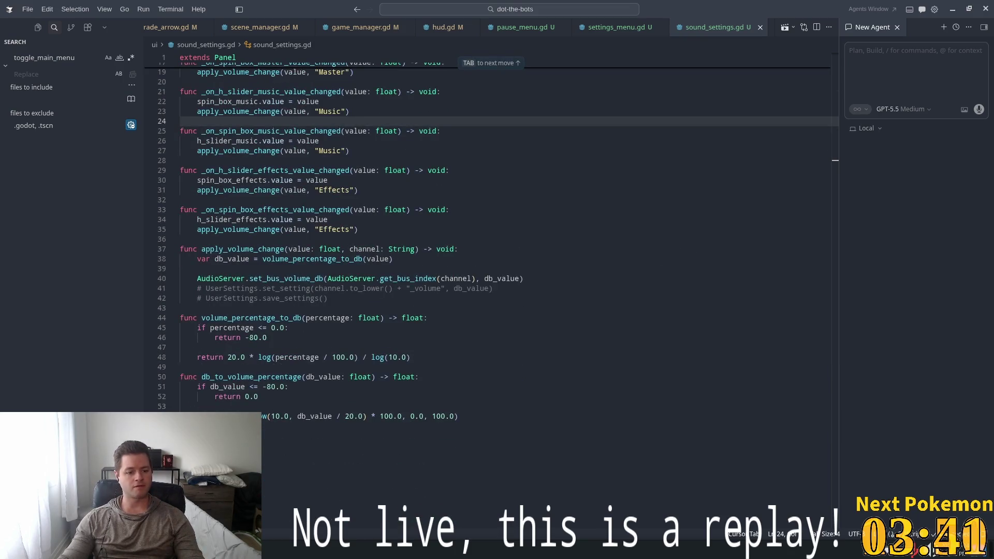
{"action": "left_click", "coordinate": [352, 342]}
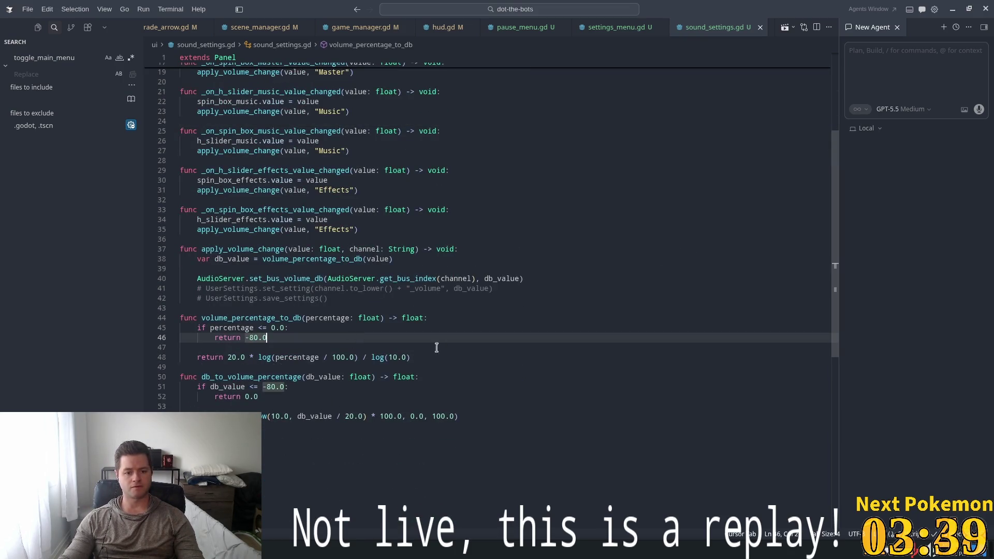
{"action": "left_click", "coordinate": [475, 308]}
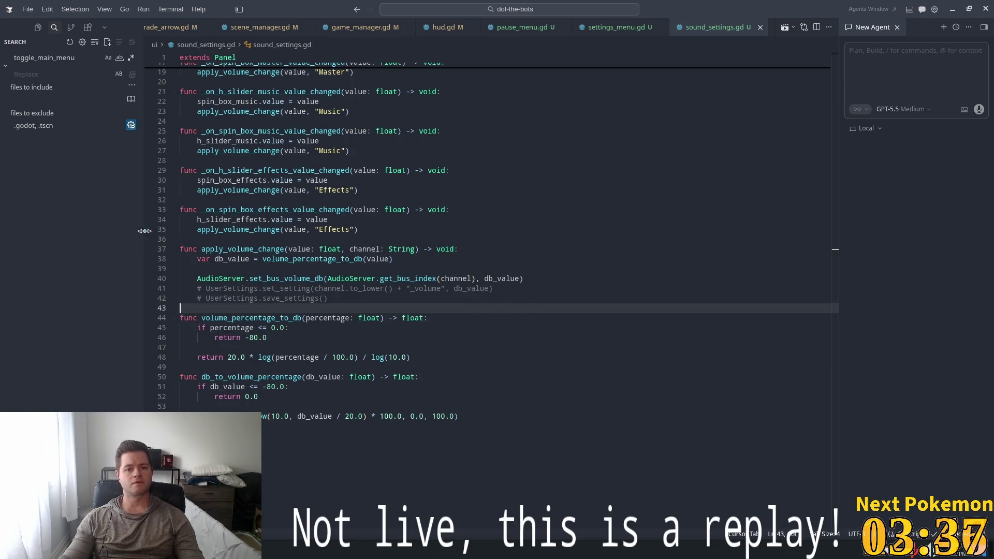
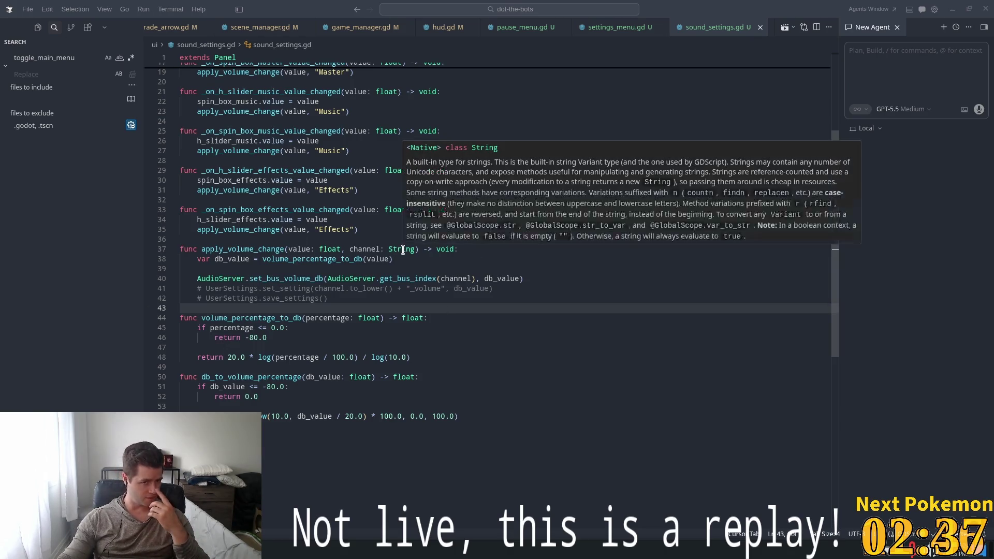
Return to the top of sound_settings.gd, switch back to Godot, and select the Main node
{"action": "scroll", "coordinate": [382, 70], "scroll_direction": "up", "scroll_amount": 6}
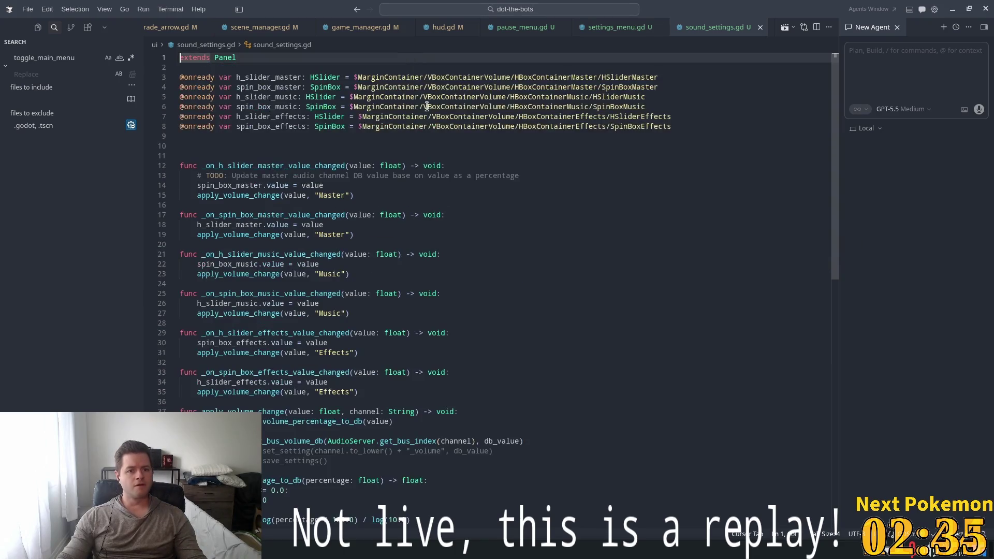
{"action": "key", "text": "alt+Tab"}
{"action": "left_click", "coordinate": [25, 72]}
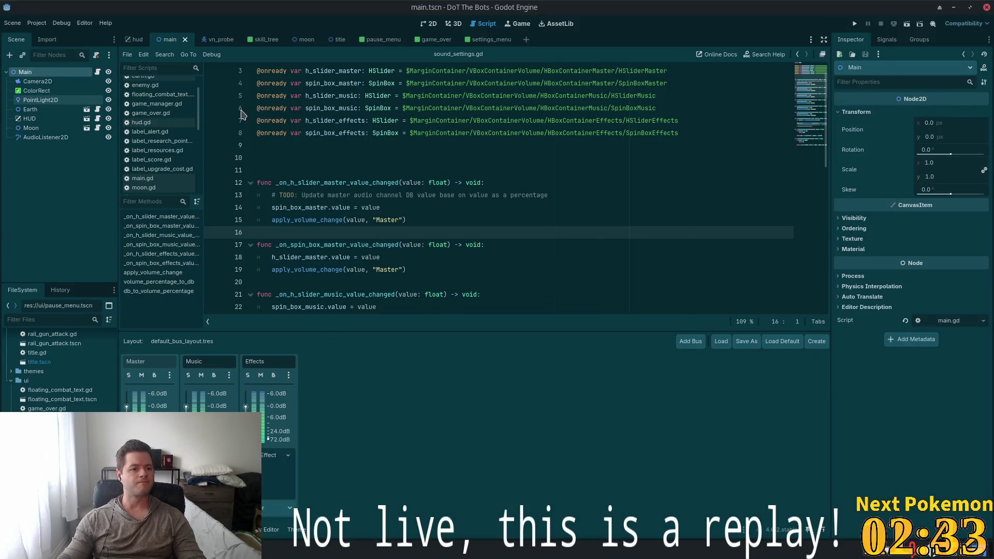
Add an AudioStreamPlayer2D under Main, then preview the Town & Tavern_01 track in VLC
{"action": "key", "text": "ctrl+a"}
{"action": "double_click", "coordinate": [438, 224]}
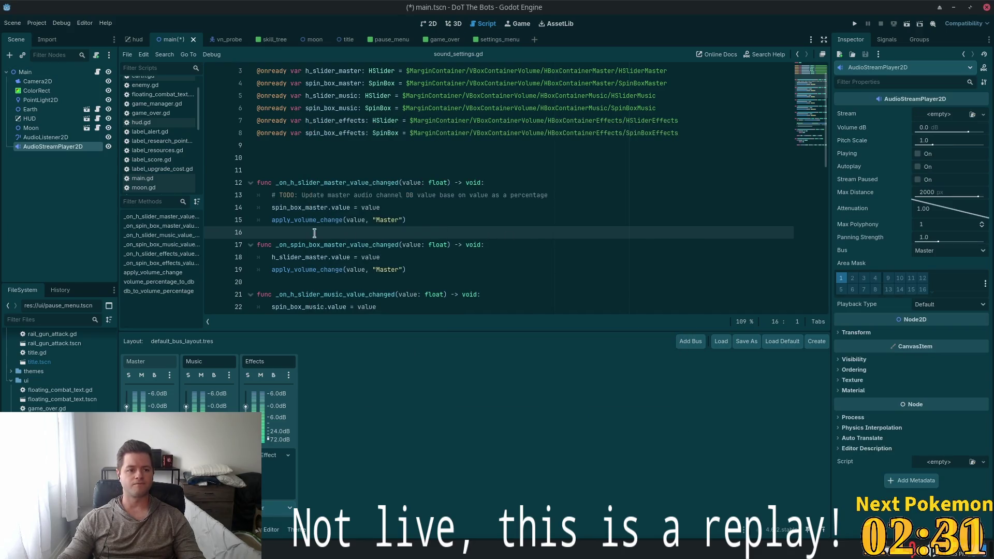
{"action": "key", "text": "super"}
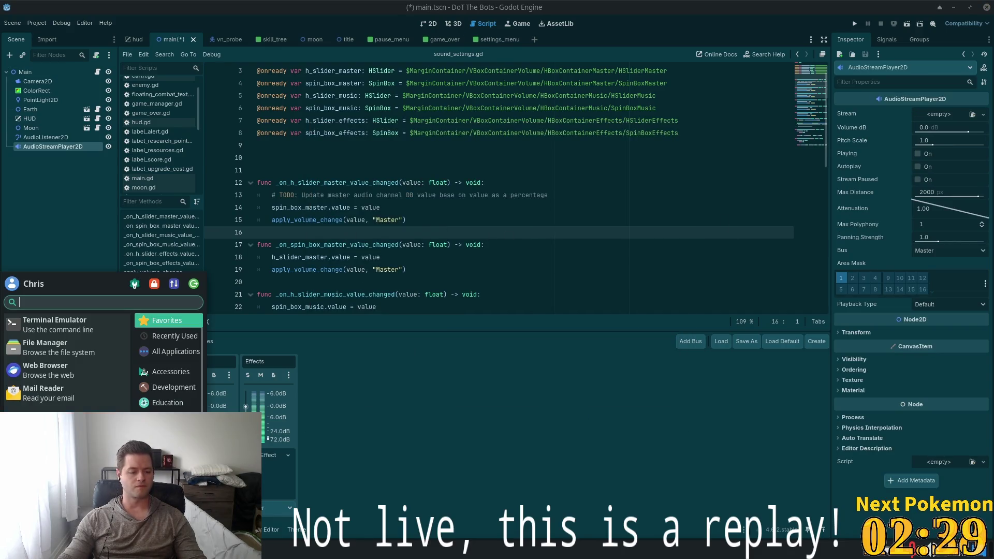
{"action": "left_click", "coordinate": [75, 352]}
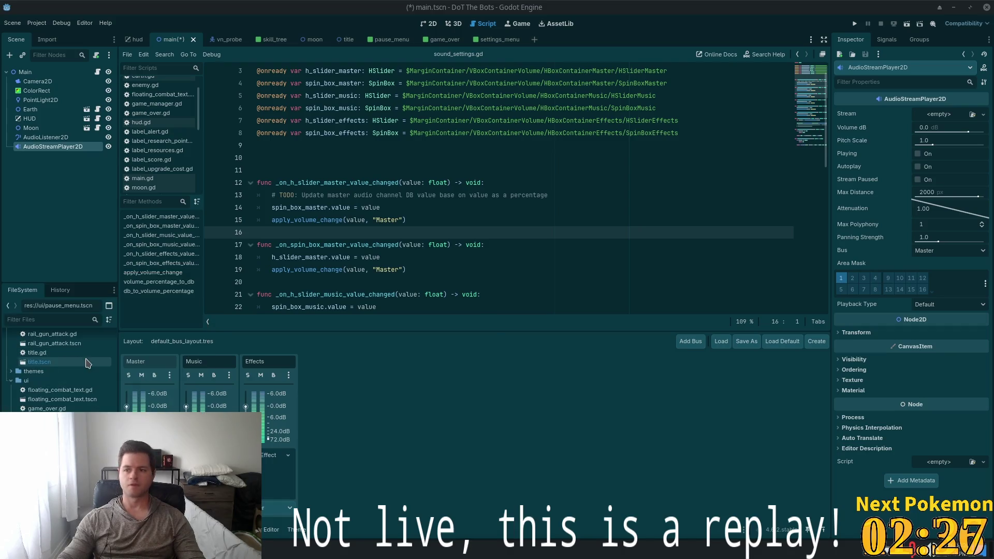
{"action": "left_click_drag", "start_coordinate": [426, 123], "coordinate": [993, 104]}
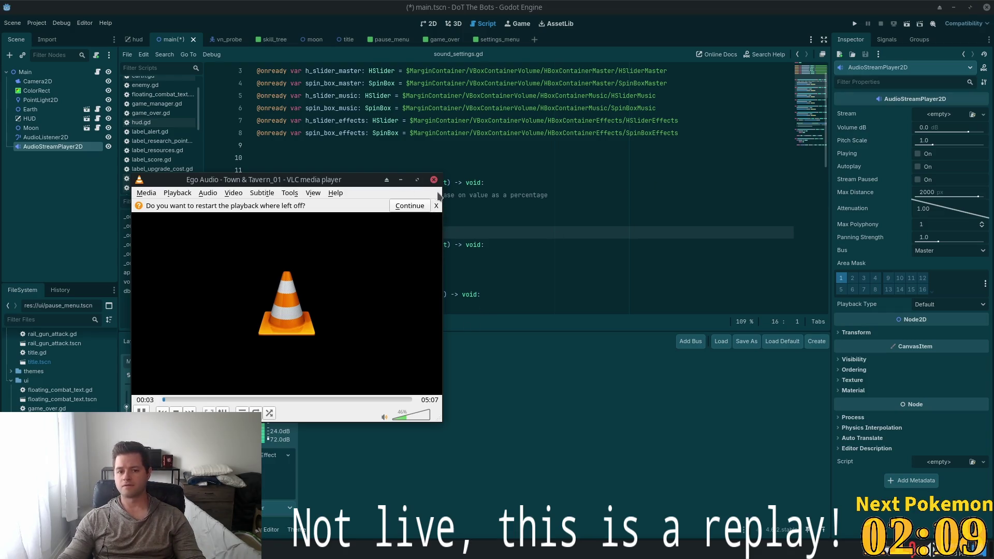
Preview Town & Tavern_33 in VLC from about 32 seconds in, then close the player
{"action": "left_click", "coordinate": [434, 180]}
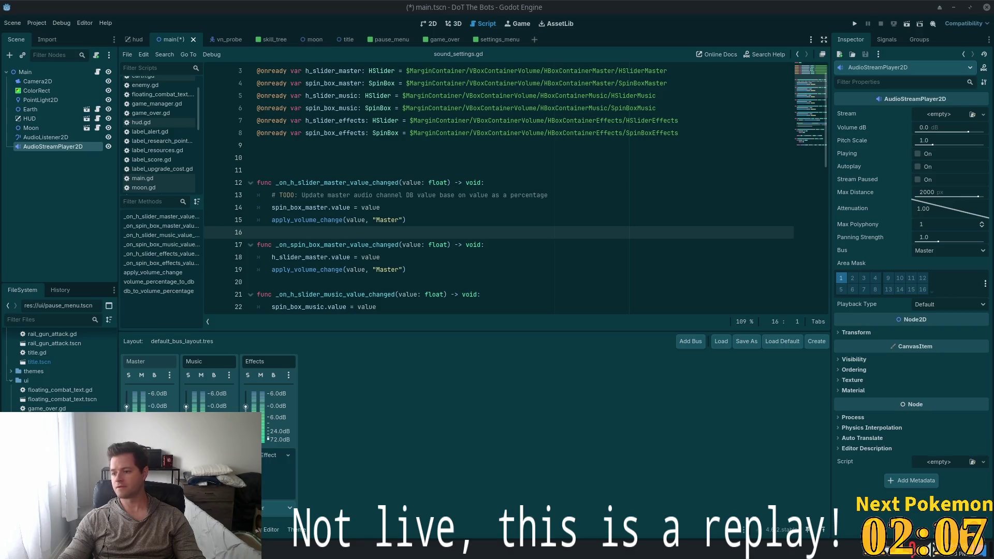
{"action": "key", "text": "alt+Tab"}
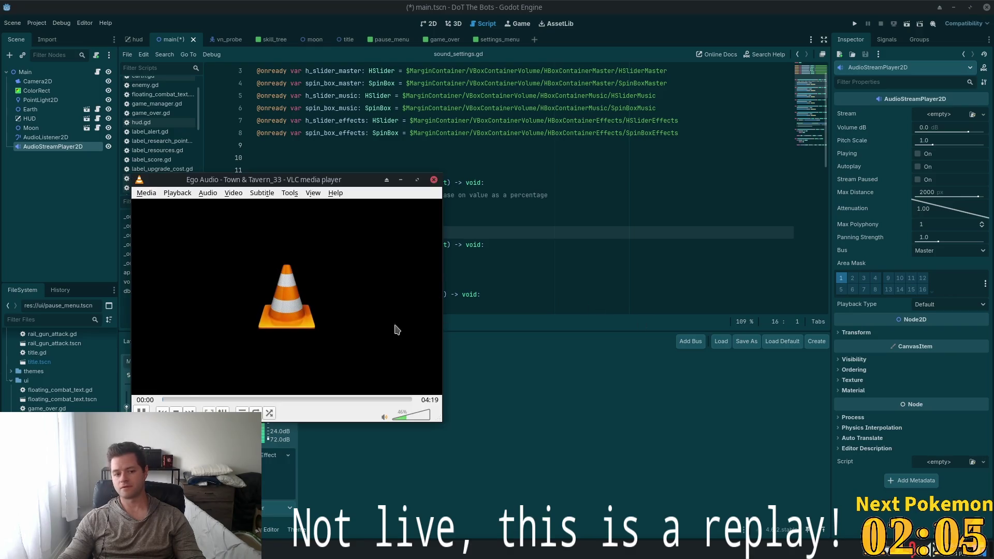
{"action": "left_click", "coordinate": [173, 399]}
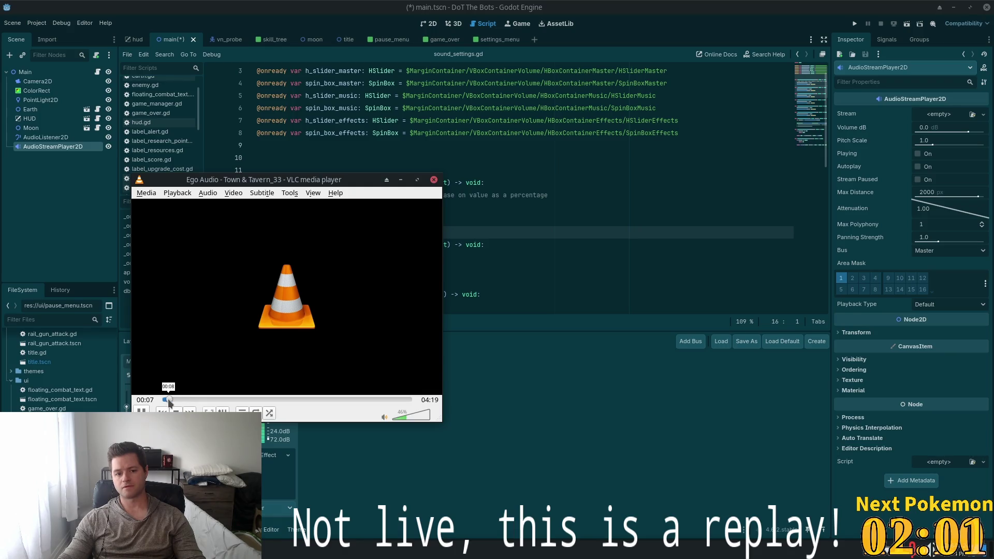
{"action": "left_click", "coordinate": [192, 400]}
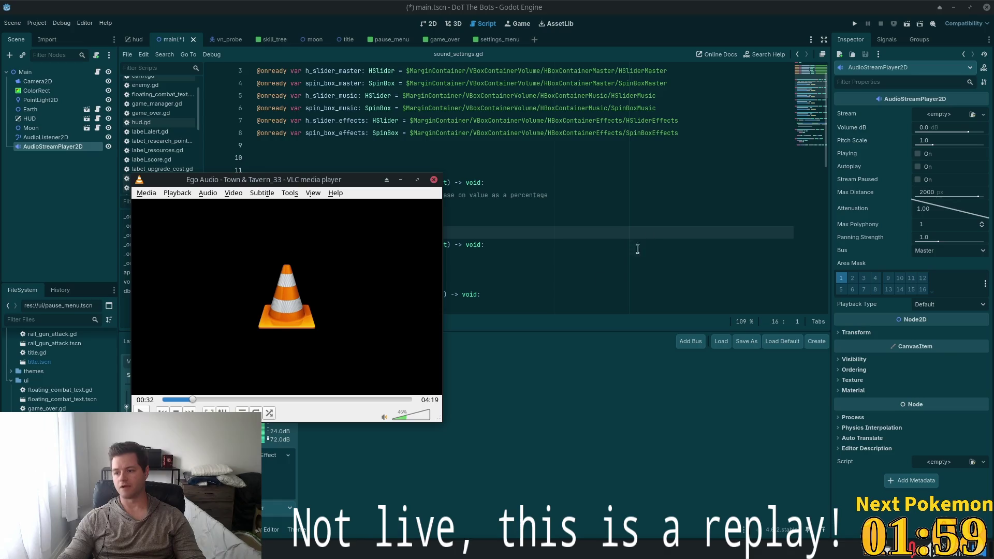
{"action": "left_click", "coordinate": [434, 180]}
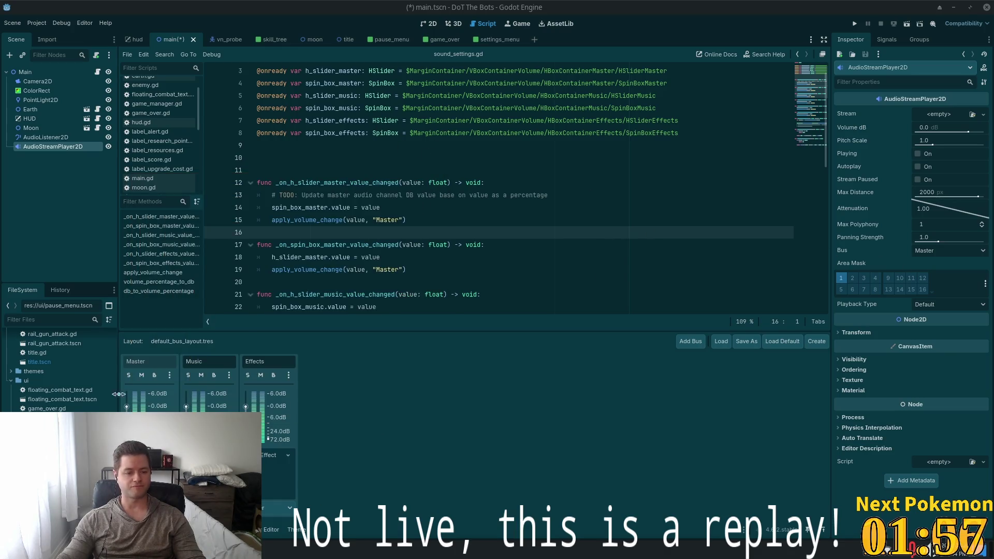
Collapse the autoload folder and cancel a mistaken new folder in the project root
{"action": "scroll", "coordinate": [62, 373], "scroll_direction": "up", "scroll_amount": 15}
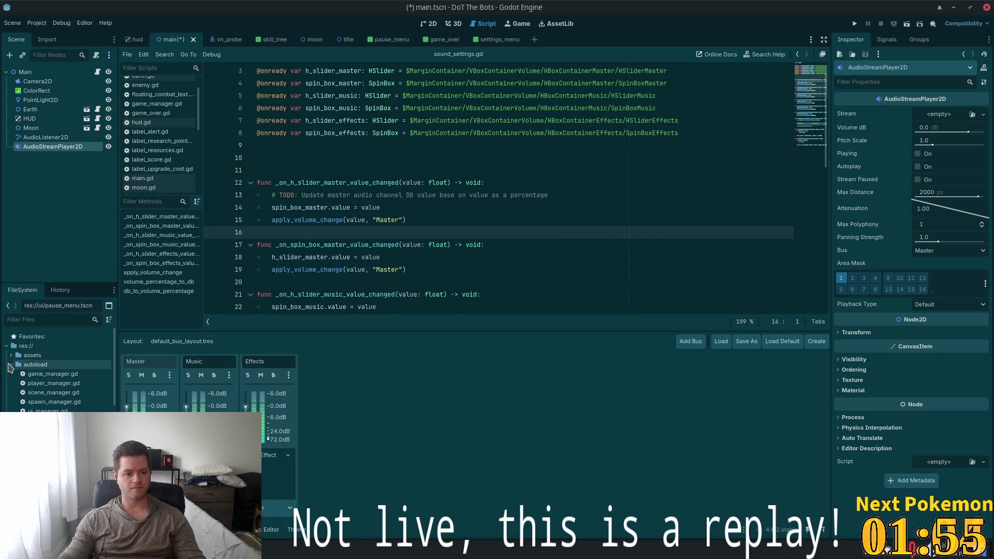
{"action": "left_click", "coordinate": [11, 365]}
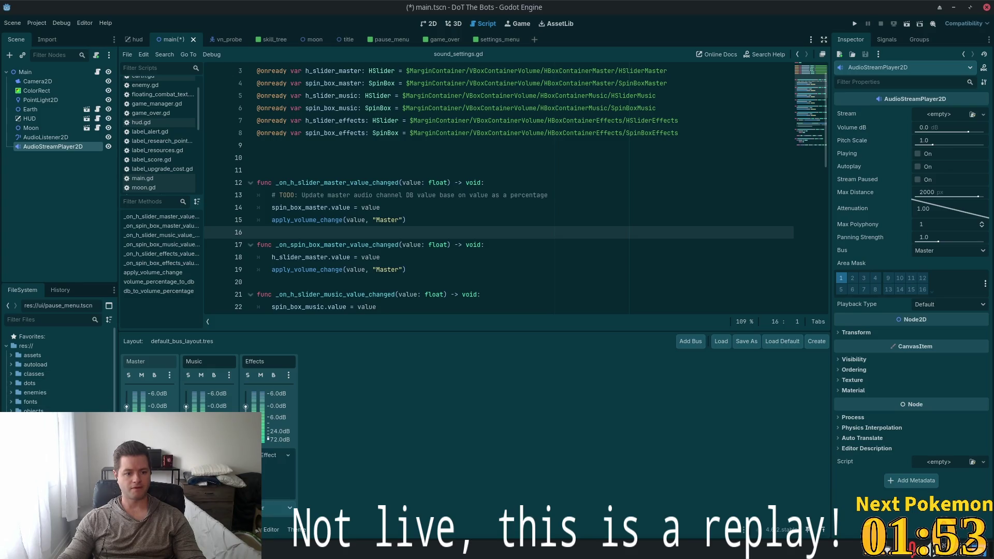
{"action": "right_click", "coordinate": [42, 346]}
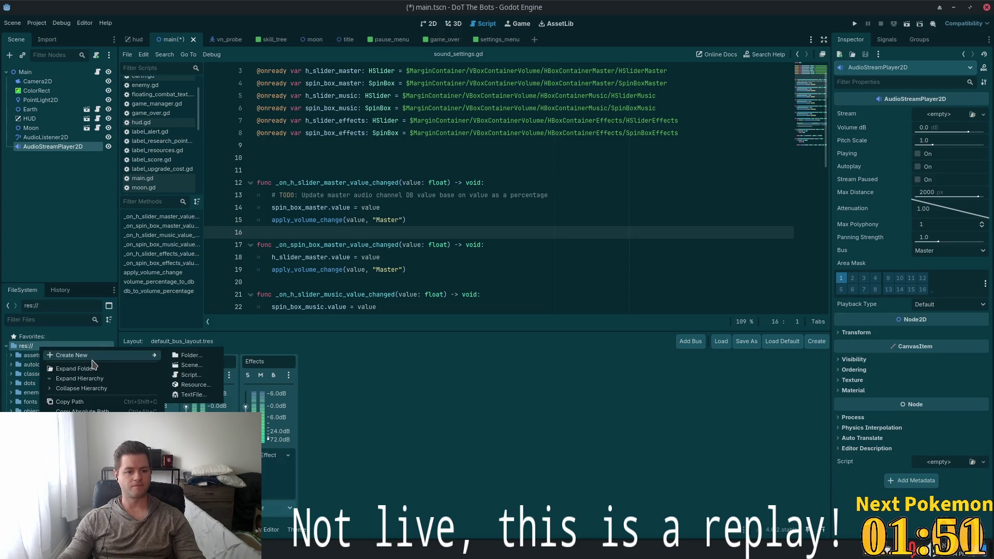
{"action": "left_click", "coordinate": [190, 356]}
{"action": "type", "text": "Au"}
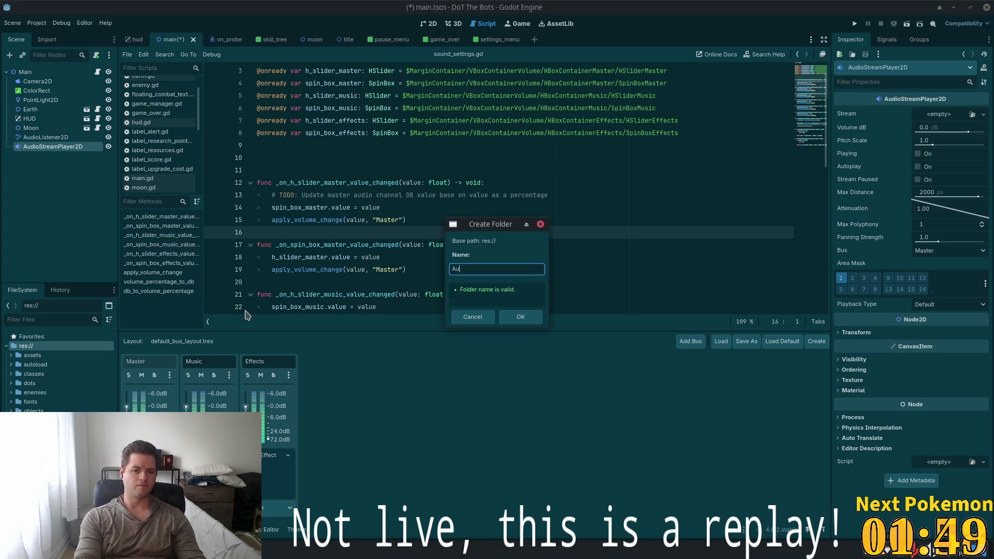
{"action": "type", "text": "s"}
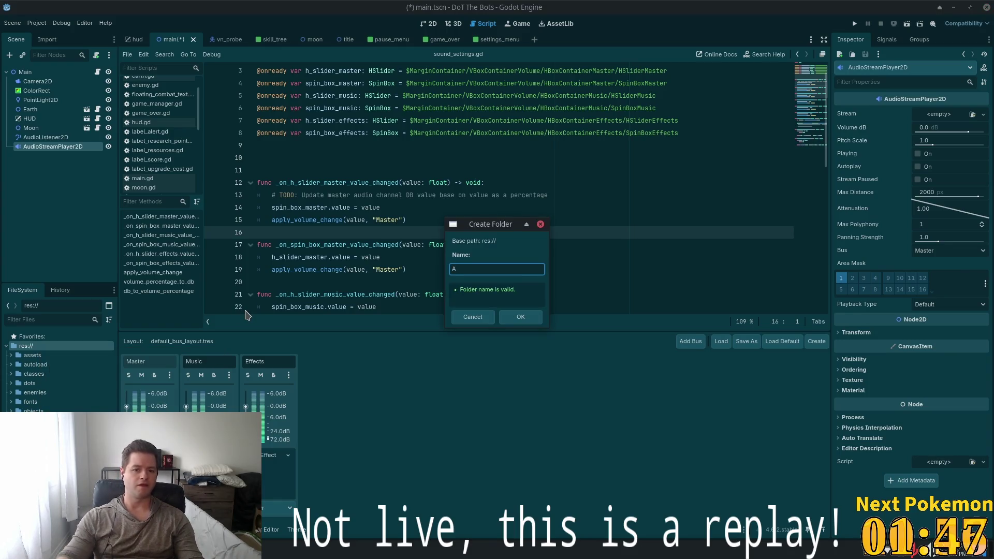
{"action": "key", "text": "BackSpace"}
{"action": "key", "text": "Escape"}
Create an Audio folder inside assets and rename it to lowercase 'audio'
{"action": "left_click", "coordinate": [11, 356]}
{"action": "right_click", "coordinate": [12, 357]}
{"action": "mouse_move", "coordinate": [74, 369]}
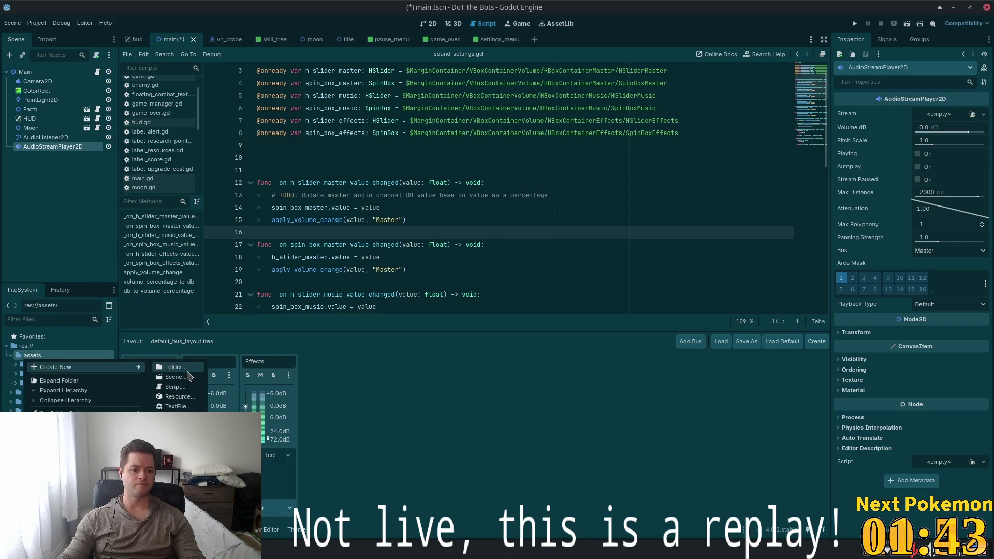
{"action": "left_click", "coordinate": [187, 369]}
{"action": "type", "text": "Aus"}
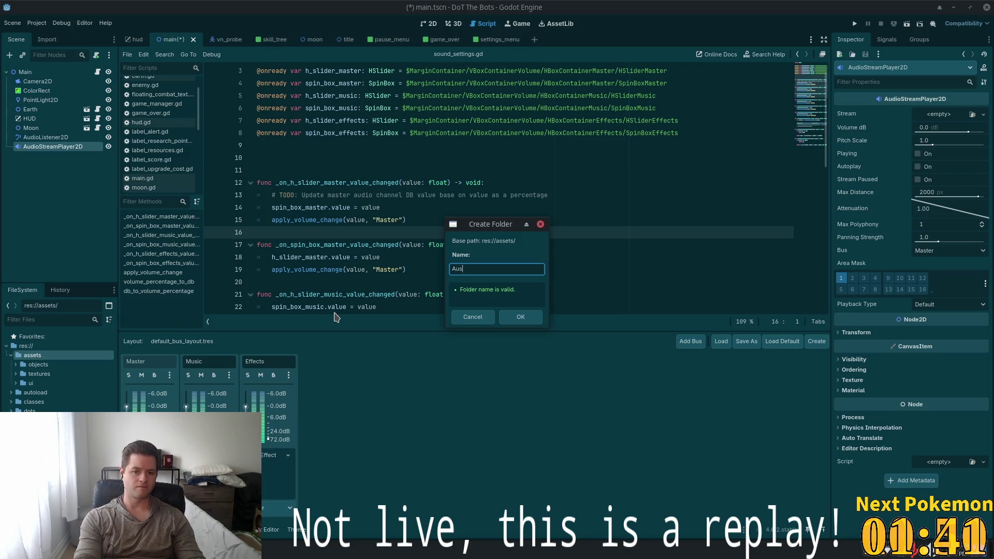
{"action": "key", "text": "BackSpace"}
{"action": "type", "text": "dio"}
{"action": "key", "text": "Return"}
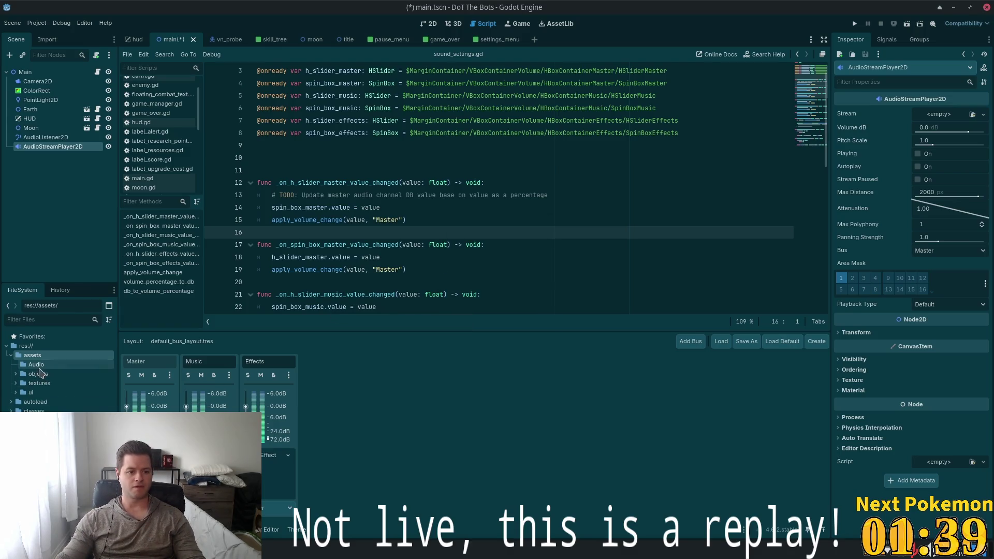
{"action": "left_click", "coordinate": [37, 366]}
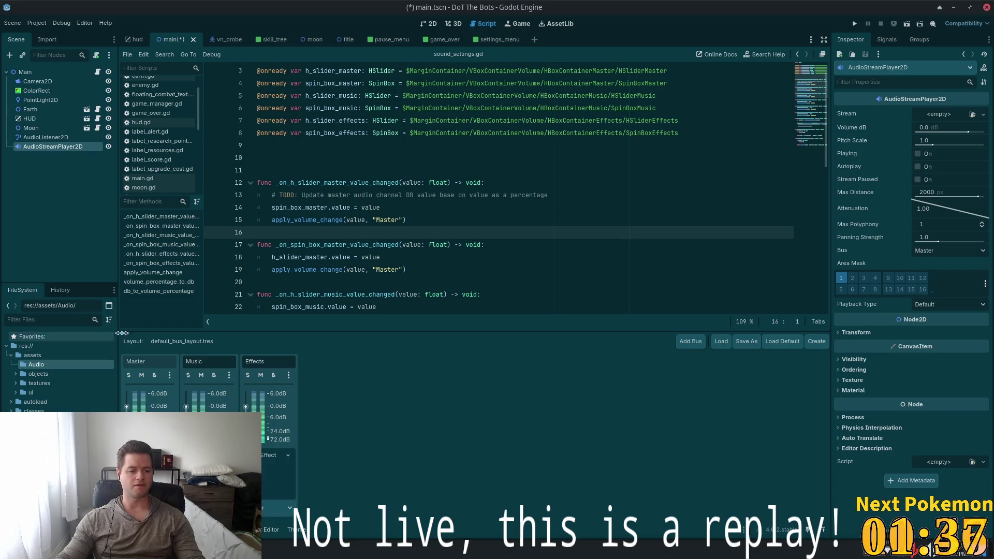
{"action": "key", "text": "F2"}
{"action": "key", "text": "Home"}
{"action": "key", "text": "Return"}
Create a 'music' subfolder inside assets/audio
{"action": "right_click", "coordinate": [46, 366]}
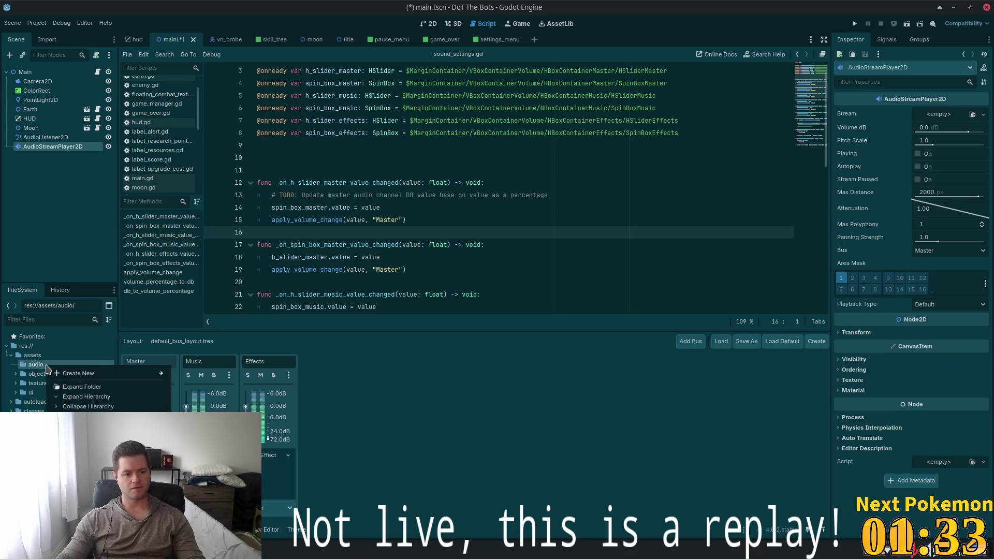
{"action": "mouse_move", "coordinate": [83, 373]}
{"action": "left_click", "coordinate": [196, 373]}
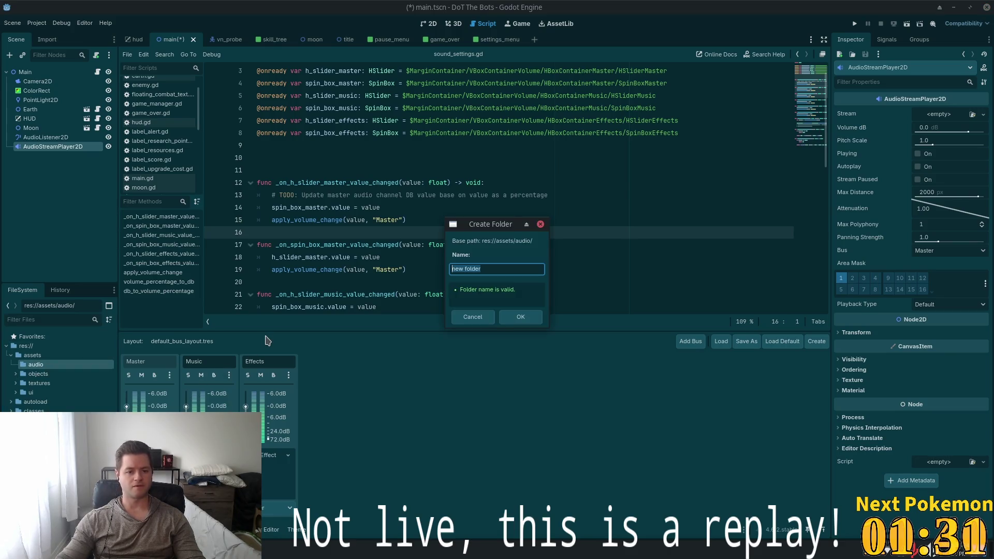
{"action": "key", "text": "BackSpace"}
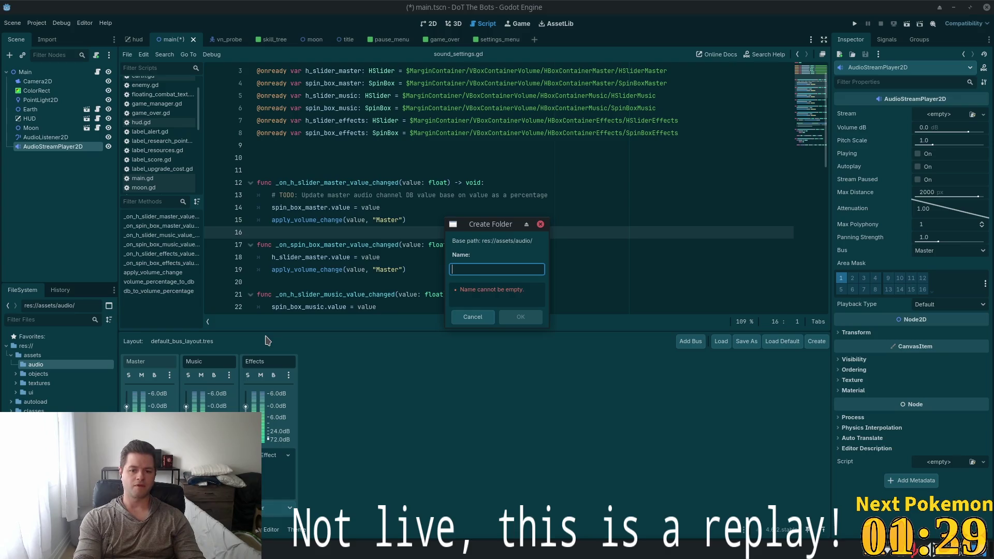
{"action": "type", "text": "music"}
{"action": "key", "text": "Return"}
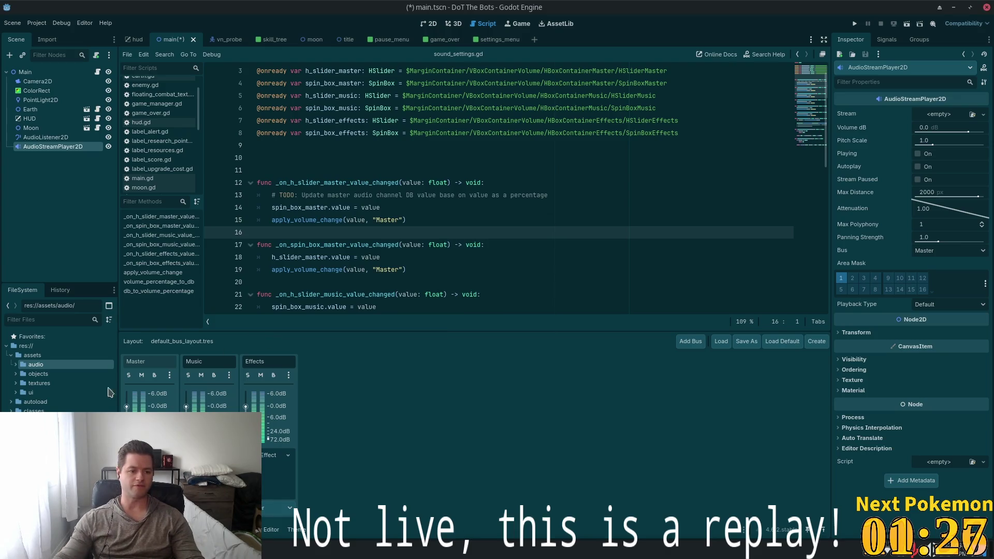
{"action": "left_click", "coordinate": [16, 365]}
Create an 'effects' subfolder beside music in assets/audio
{"action": "right_click", "coordinate": [50, 365]}
{"action": "mouse_move", "coordinate": [104, 373]}
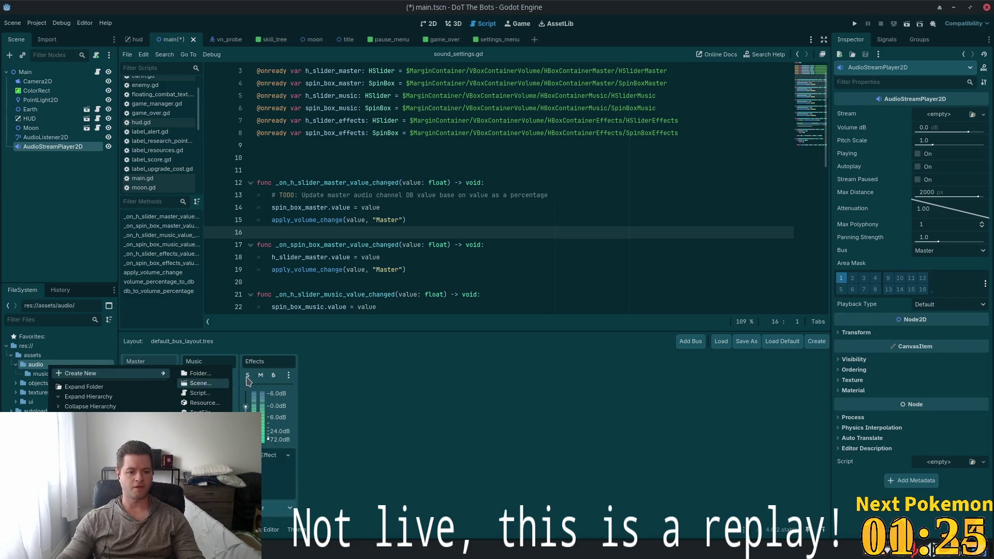
{"action": "left_click", "coordinate": [200, 373]}
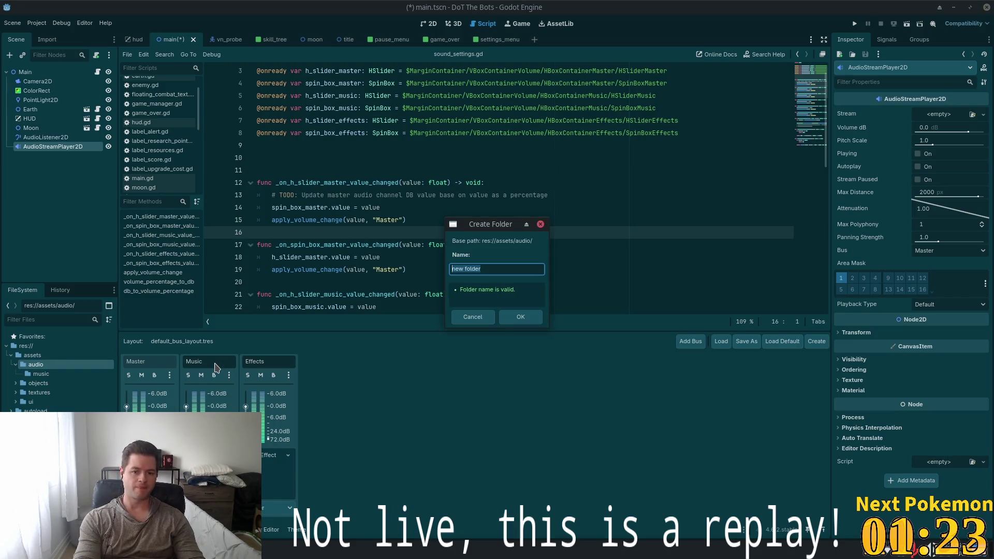
{"action": "type", "text": "e"}
{"action": "type", "text": "cts"}
{"action": "key", "text": "Return"}
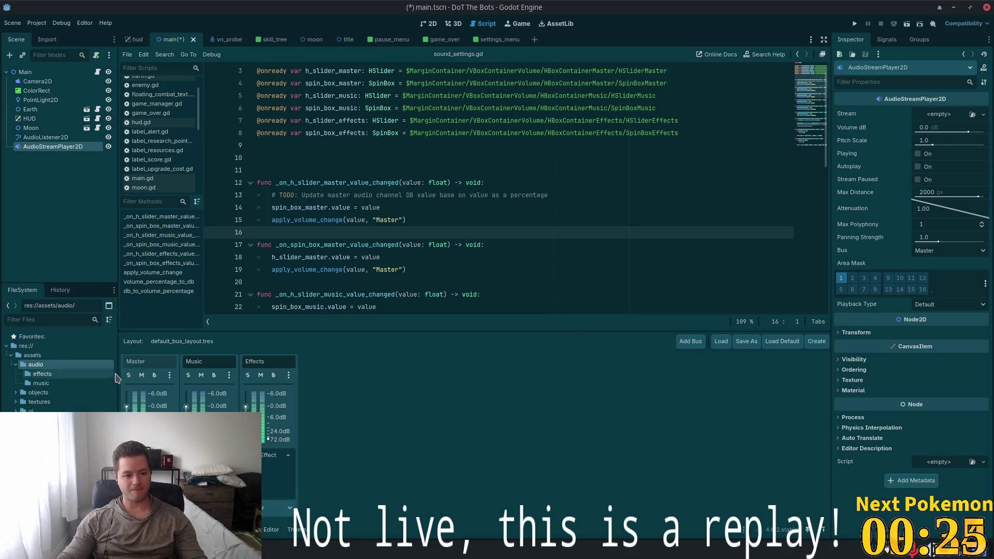
Move the sound files into assets/audio/music and assign Town & Tavern_33.wav as the player's stream
{"action": "mouse_move", "coordinate": [428, 370]}
{"action": "left_mouse_down"}
{"action": "mouse_move", "coordinate": [161, 352]}
{"action": "mouse_move", "coordinate": [24, 380]}
{"action": "mouse_move", "coordinate": [42, 392]}
{"action": "left_mouse_up"}
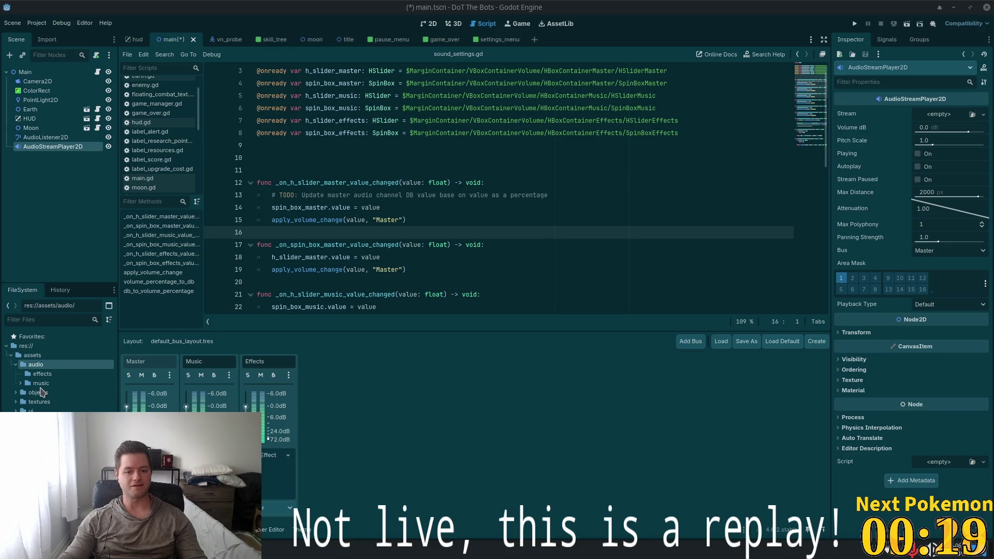
{"action": "left_click", "coordinate": [23, 387]}
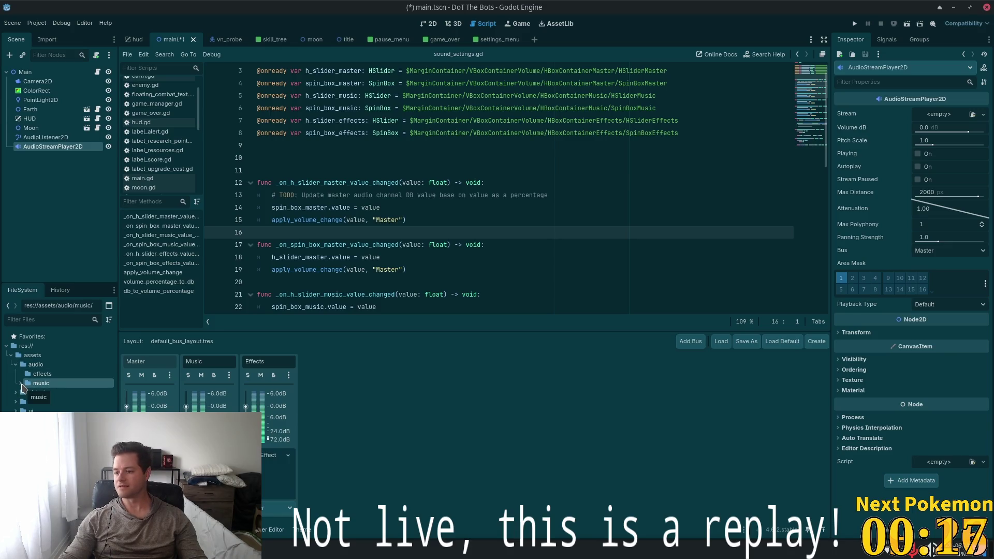
{"action": "left_click", "coordinate": [20, 383]}
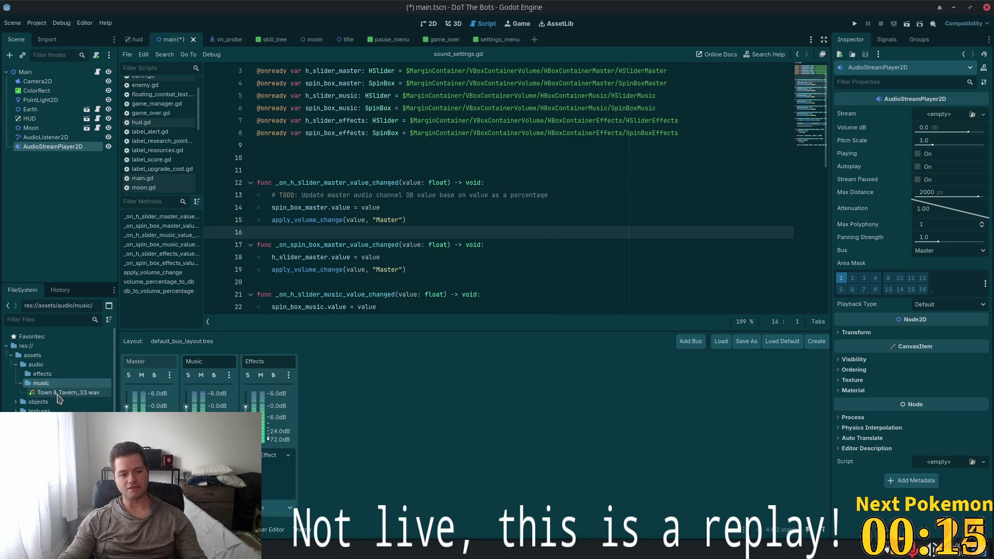
{"action": "left_click", "coordinate": [68, 392]}
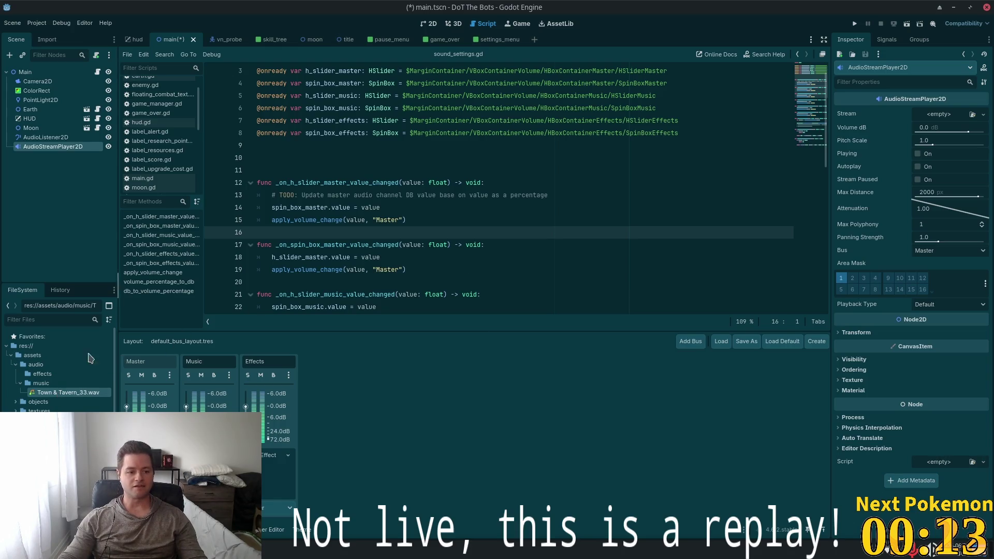
{"action": "left_click_drag", "start_coordinate": [67, 392], "coordinate": [945, 120]}
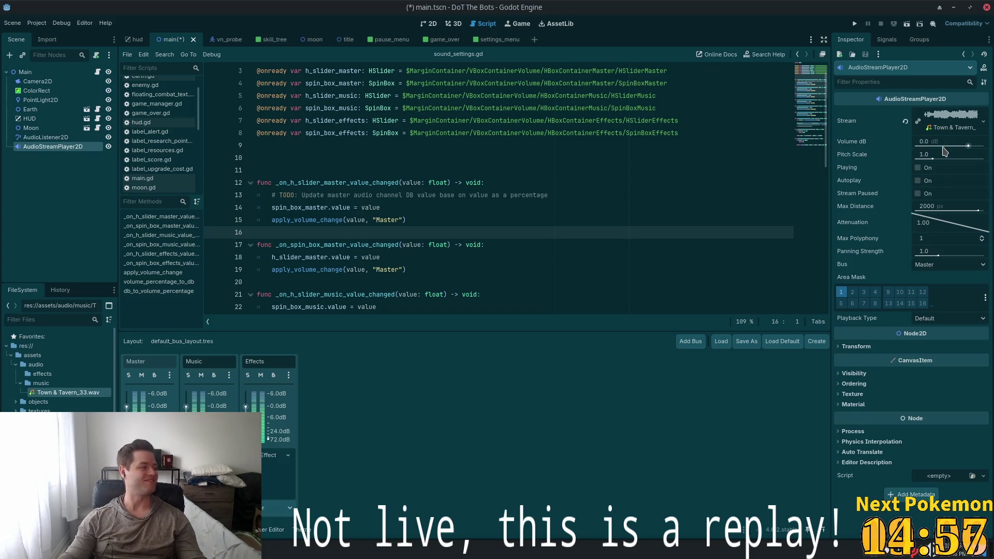
Route the AudioStreamPlayer2D output to the Music bus and save the Main scene
{"action": "mouse_move", "coordinate": [941, 149]}
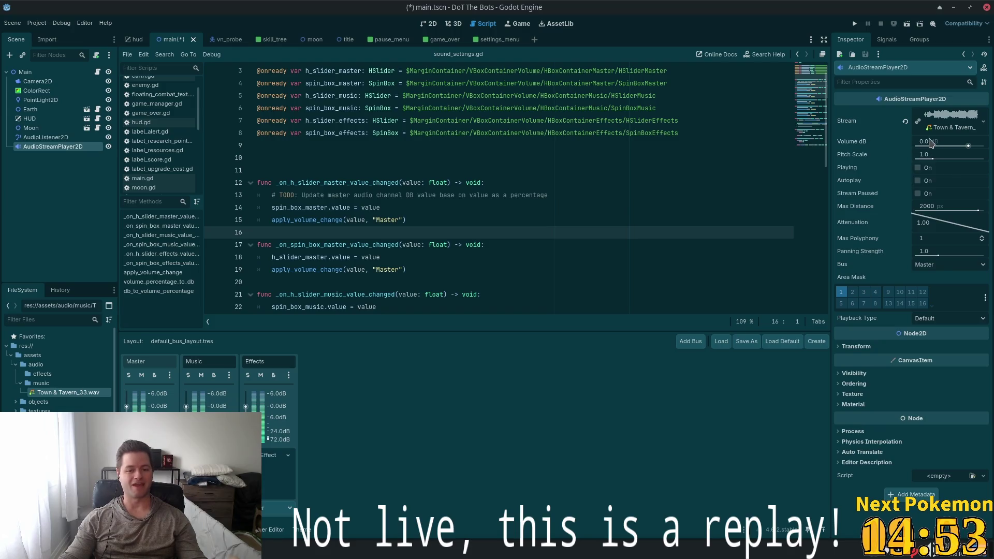
{"action": "mouse_move", "coordinate": [910, 146]}
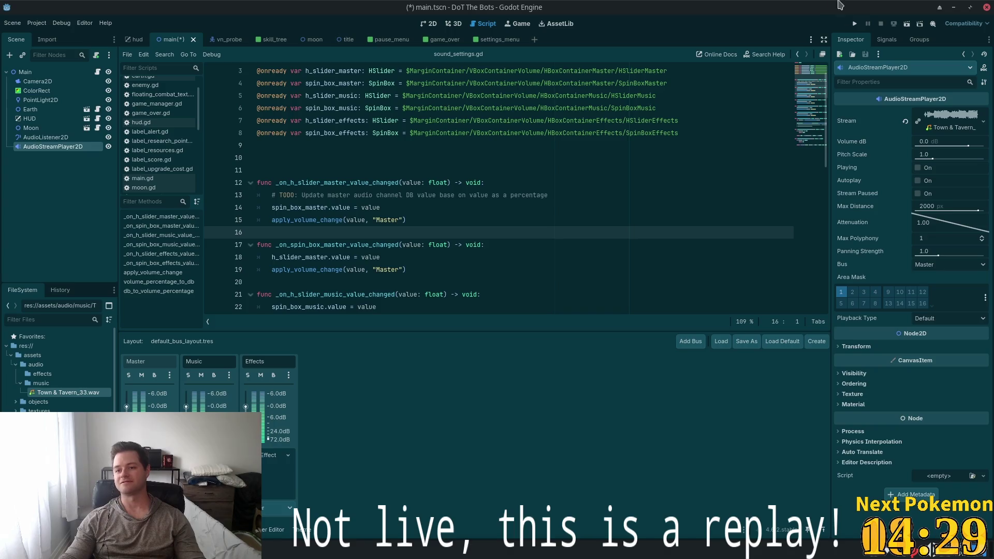
{"action": "left_click", "coordinate": [950, 266]}
{"action": "left_click", "coordinate": [953, 290]}
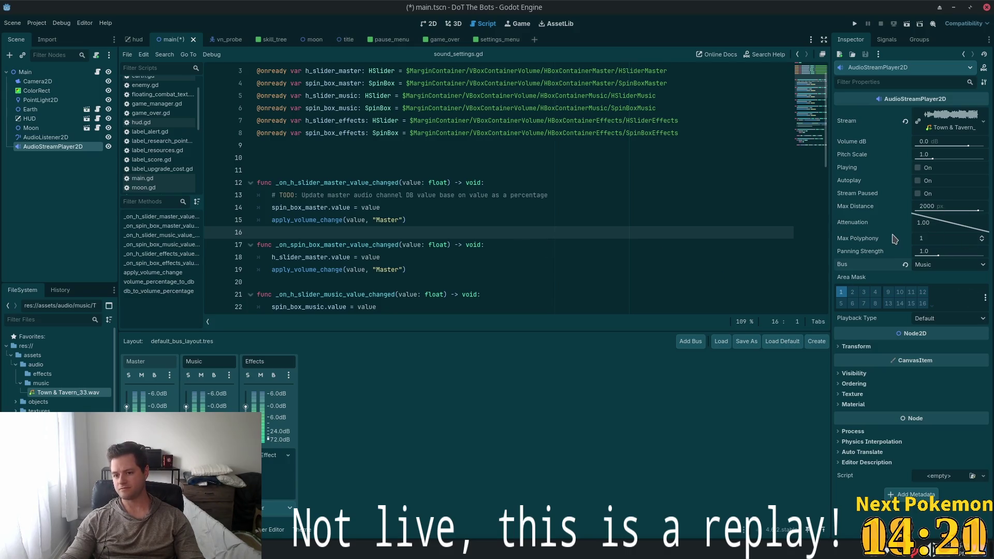
{"action": "key", "text": "ctrl+s"}
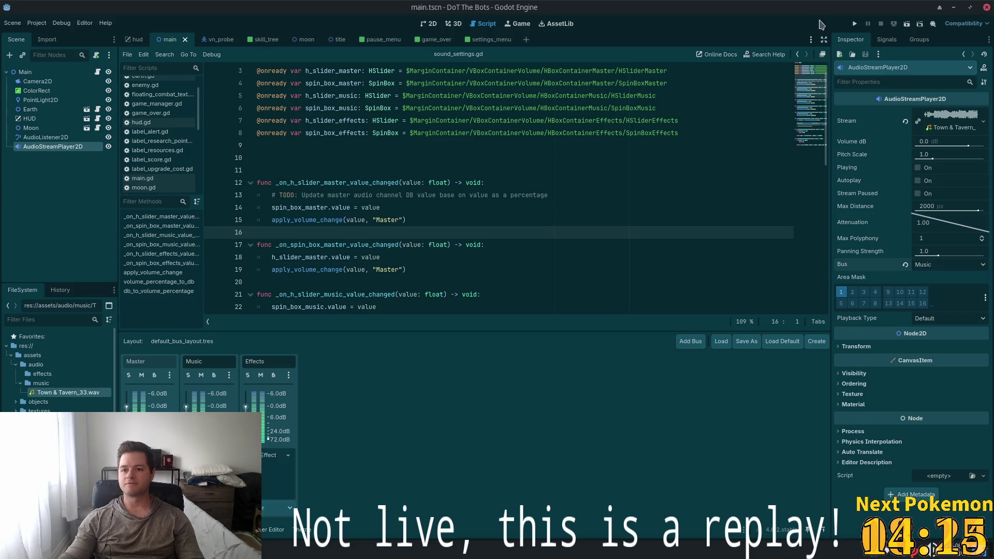
Test-run DoT The Bots, start a round, then enable Autoplay on the music player
{"action": "left_click", "coordinate": [855, 24]}
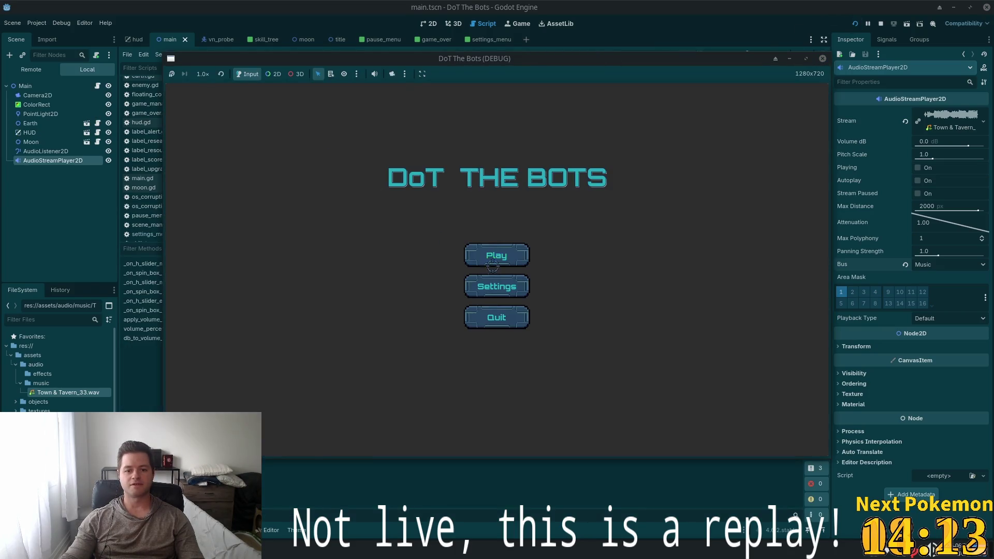
{"action": "left_click", "coordinate": [492, 266]}
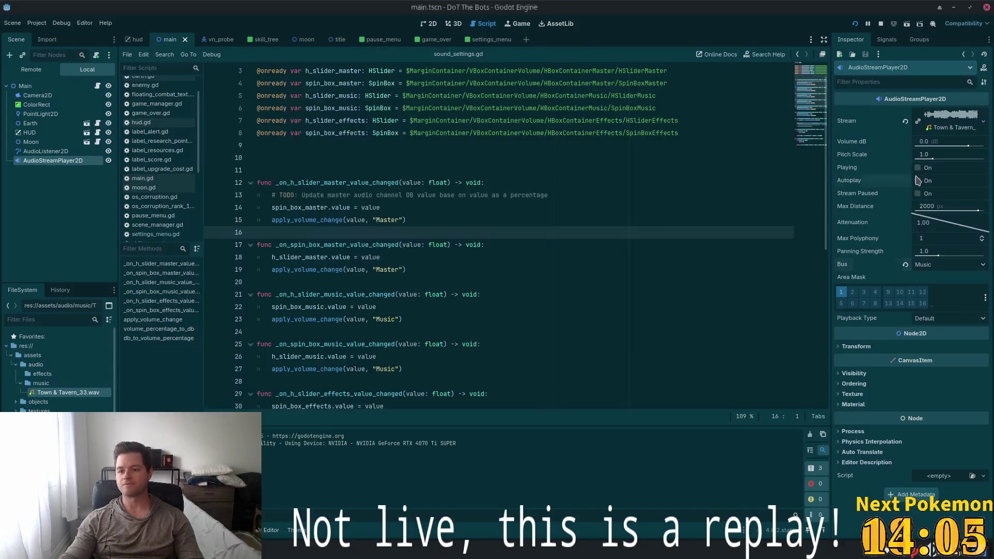
{"action": "left_click", "coordinate": [918, 181]}
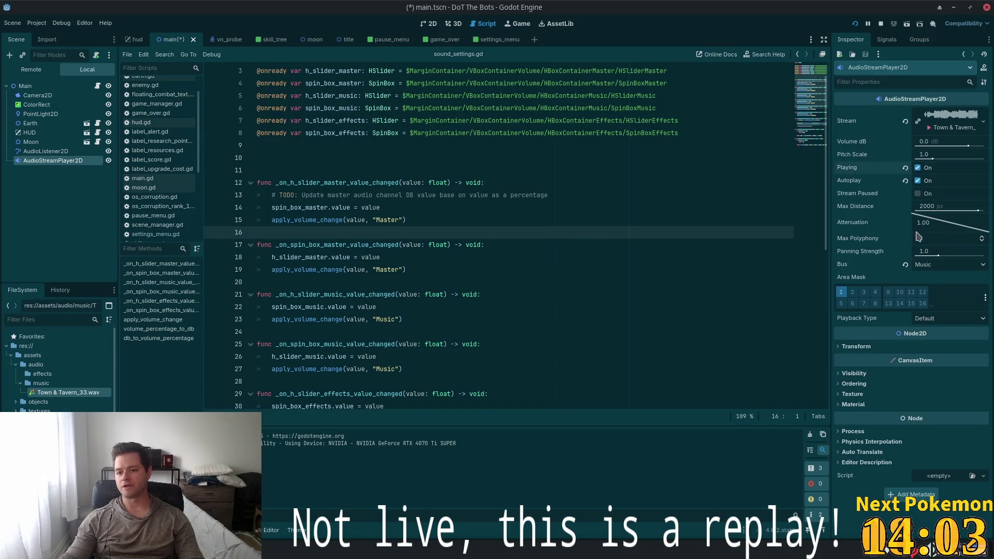
Save the scene, then lower the in-game Music volume to about a third
{"action": "key", "text": "ctrl+s"}
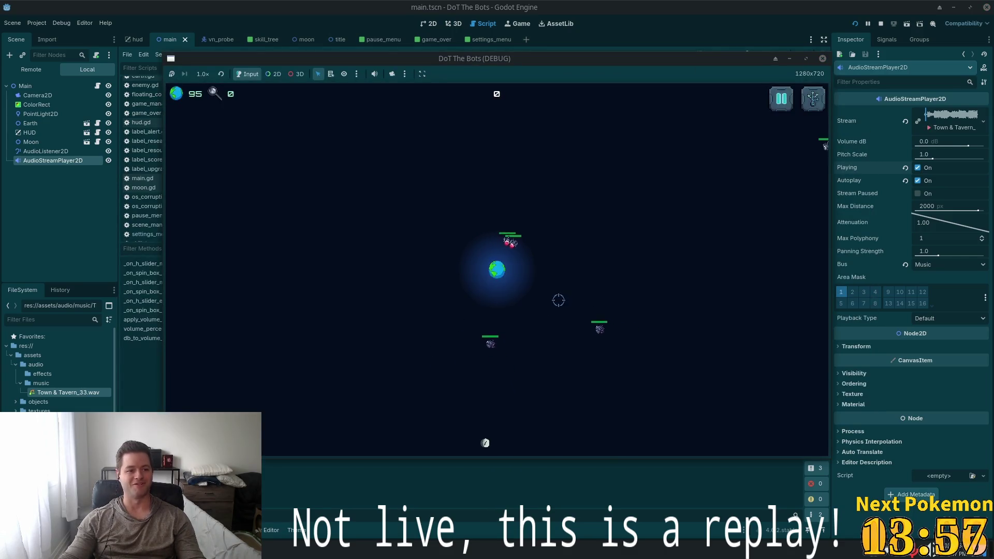
{"action": "key", "text": "Escape"}
{"action": "left_click", "coordinate": [517, 279]}
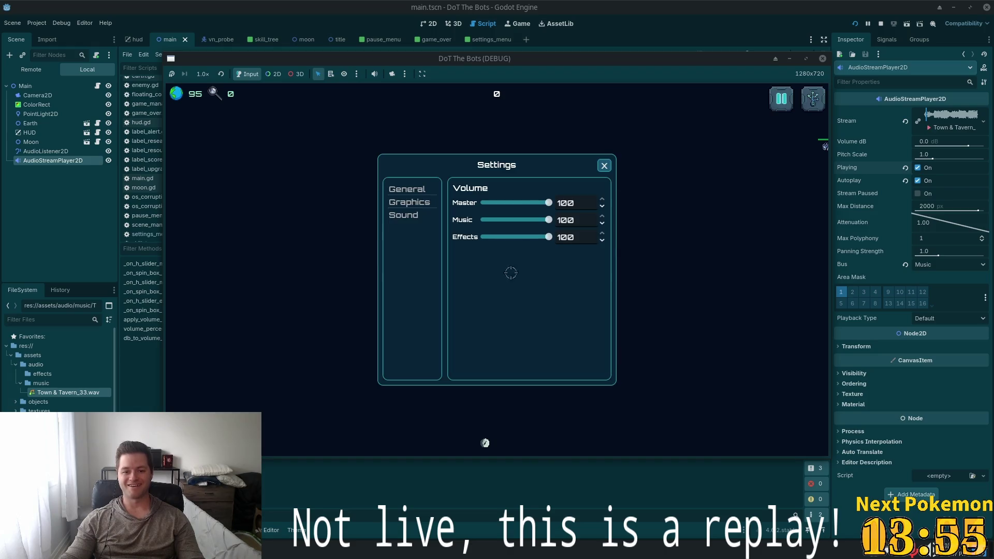
{"action": "left_click_drag", "start_coordinate": [549, 220], "coordinate": [498, 219]}
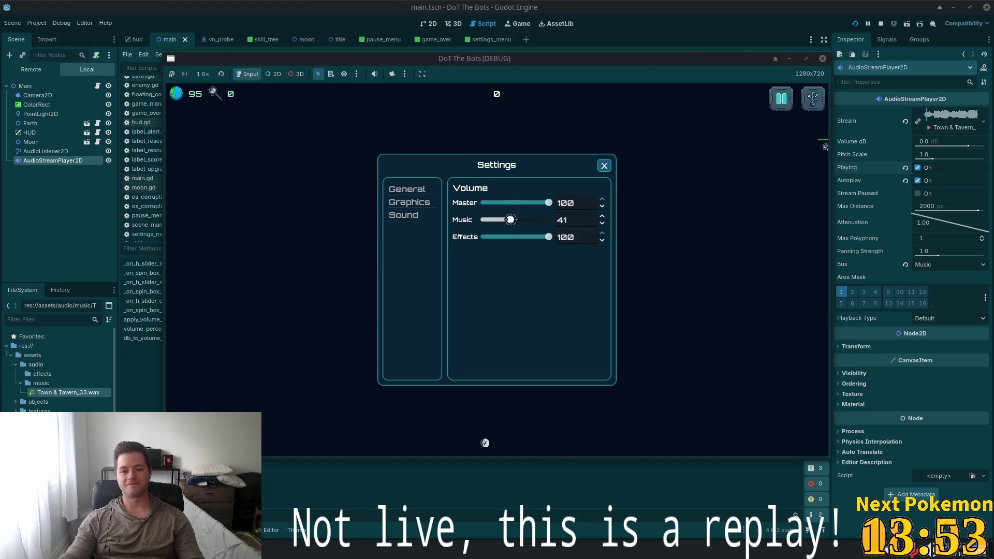
{"action": "left_click", "coordinate": [603, 166]}
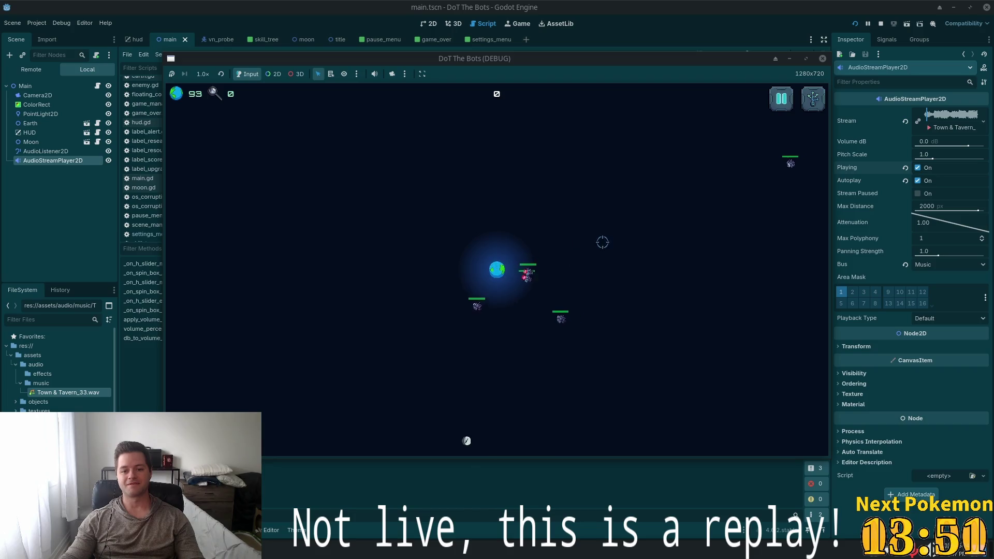
Recheck the in-game settings and skill tree panel, then return to the editor
{"action": "key", "text": "Escape"}
{"action": "left_click", "coordinate": [493, 271]}
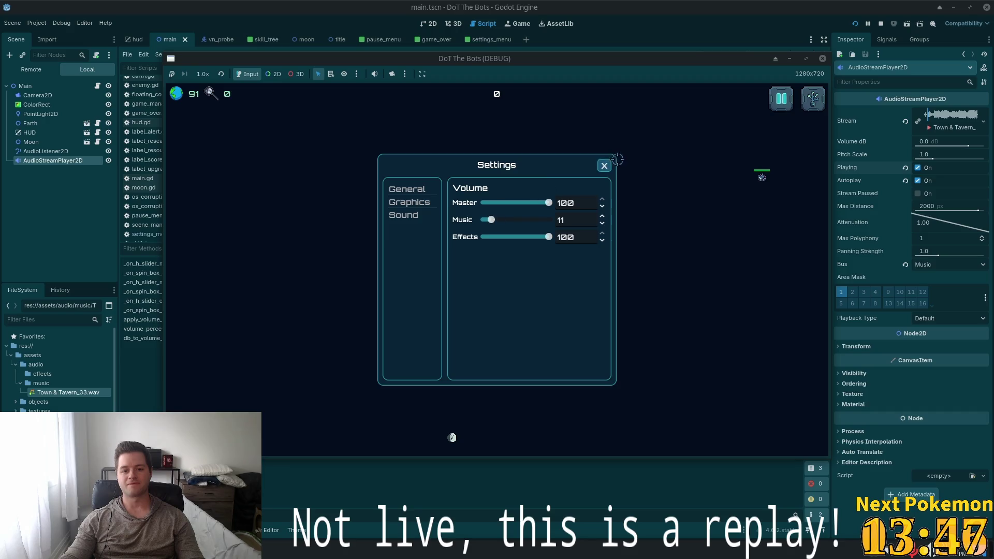
{"action": "left_click", "coordinate": [604, 165]}
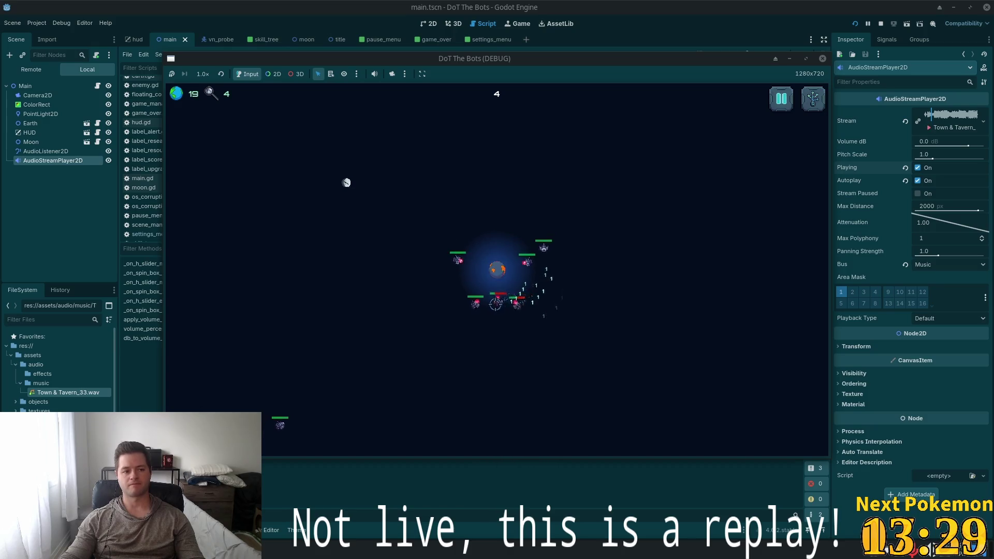
{"action": "key", "text": "Tab"}
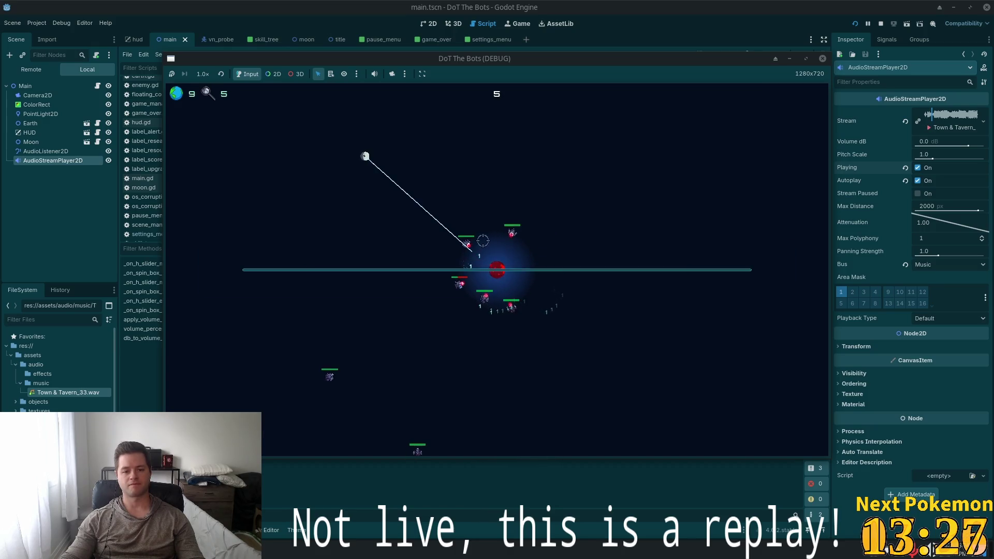
{"action": "left_click", "coordinate": [783, 113]}
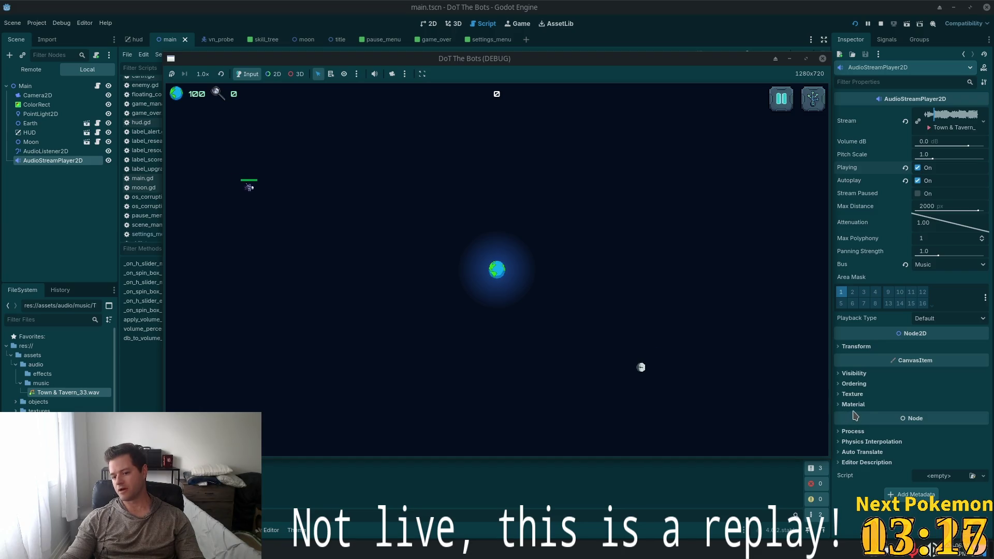
{"action": "left_click", "coordinate": [853, 431]}
Set the AudioStreamPlayer2D process mode to Always and save the scene
{"action": "left_click", "coordinate": [932, 443]}
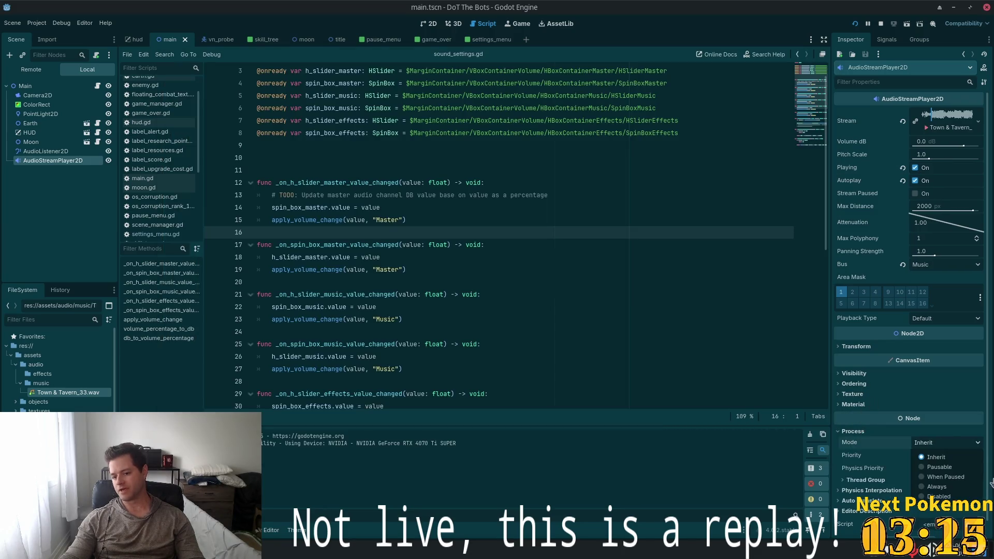
{"action": "left_click", "coordinate": [966, 486]}
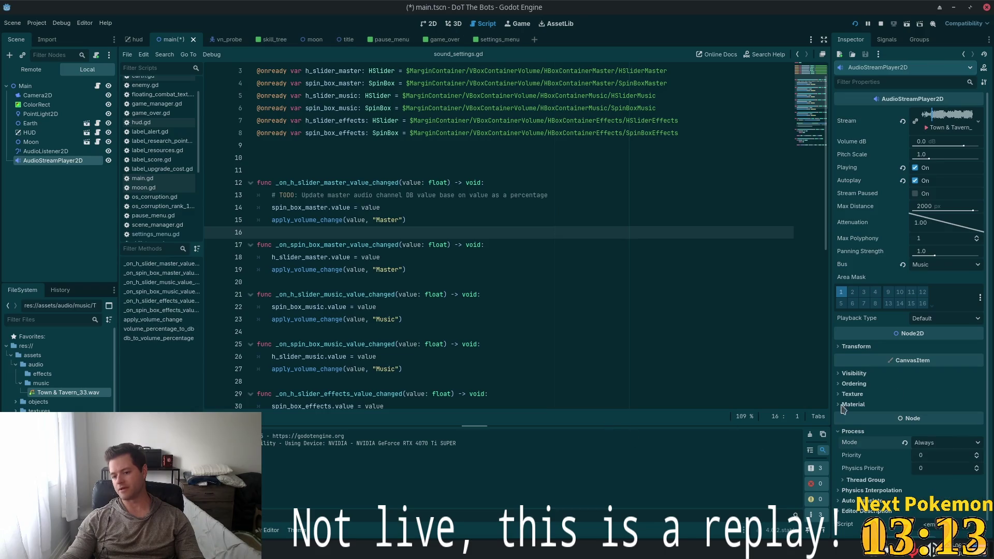
{"action": "key", "text": "ctrl+s"}
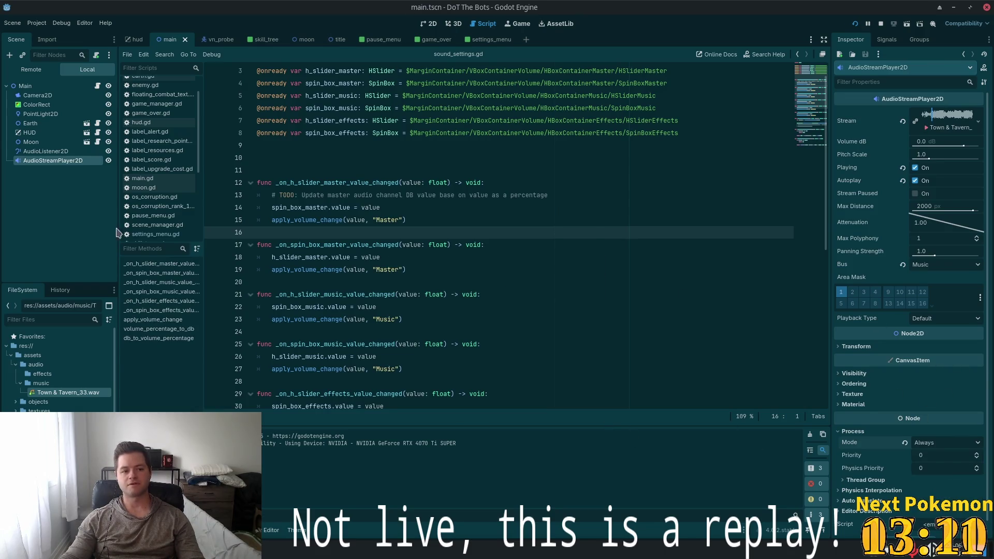
Set the AudioListener2D process mode to Always, relaunch the game and pause it
{"action": "left_click", "coordinate": [46, 151]}
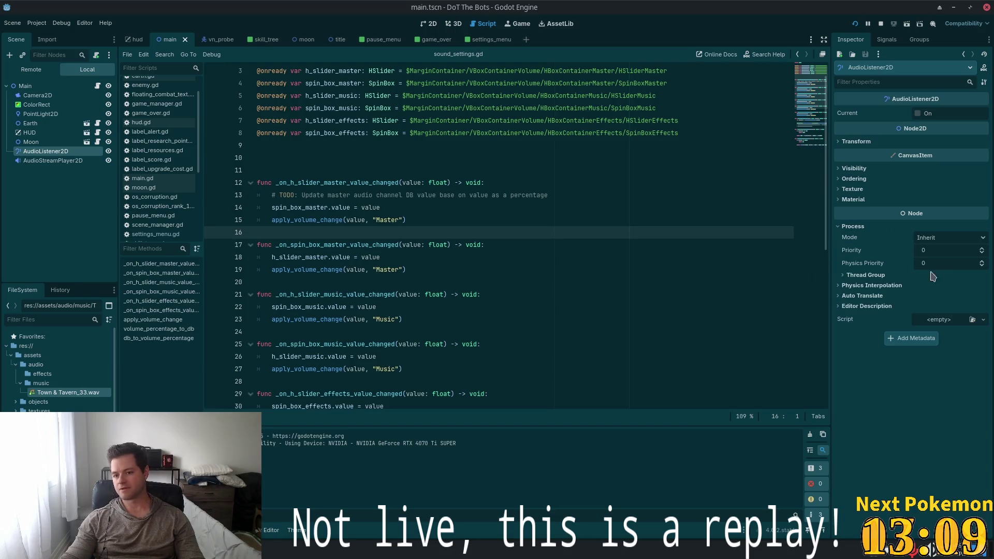
{"action": "left_click", "coordinate": [953, 238]}
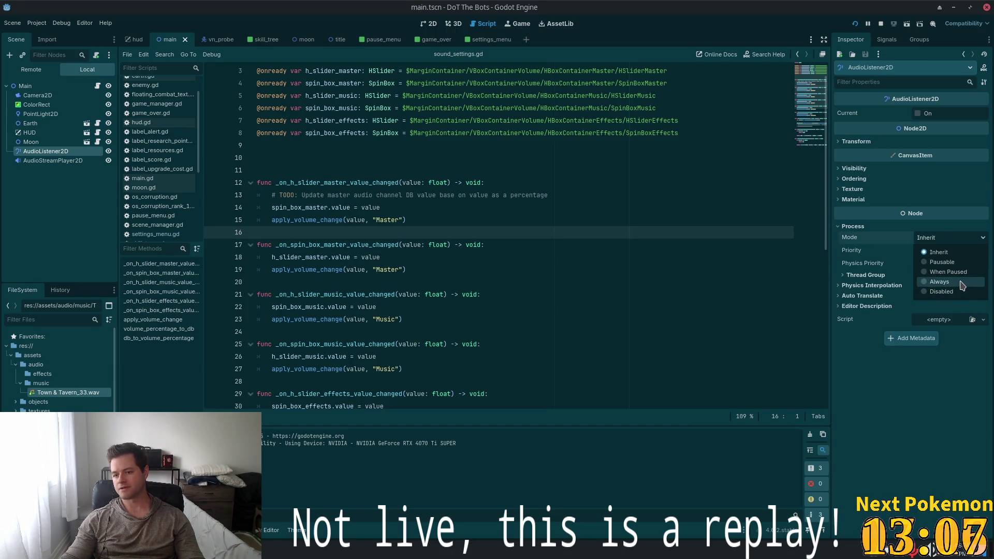
{"action": "left_click", "coordinate": [961, 282]}
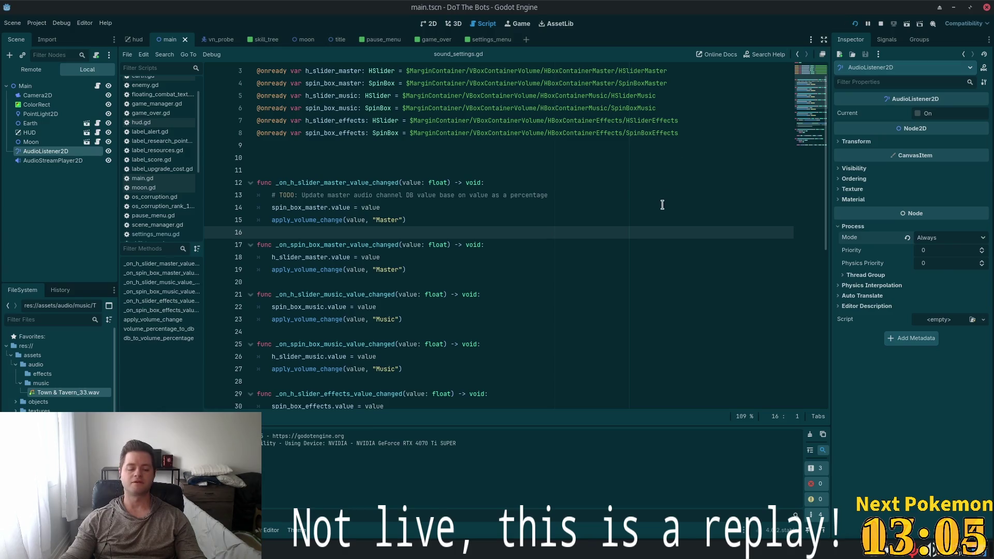
{"action": "key", "text": "F5"}
{"action": "key", "text": "Escape"}
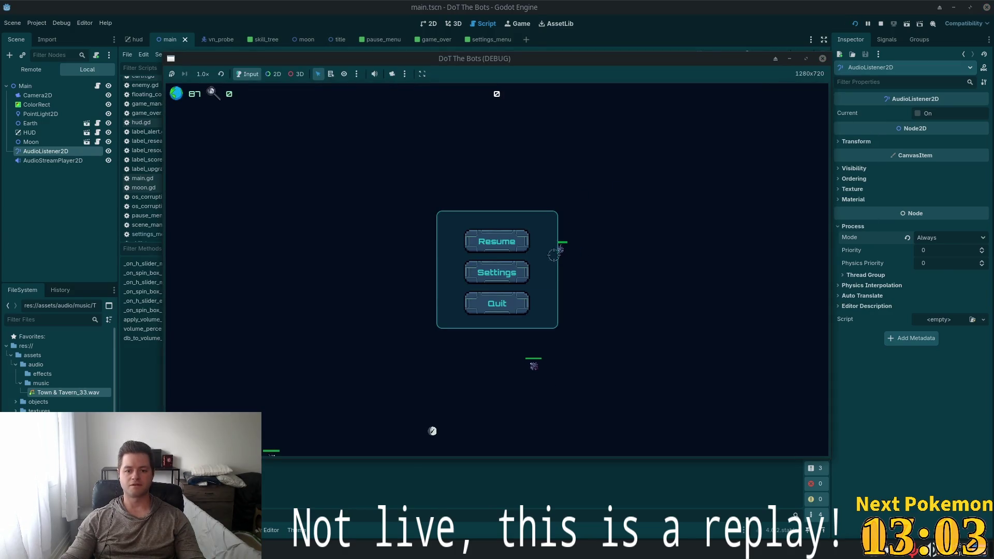
Lower the in-game Music volume from 60 to 9 in Settings, then close the panel
{"action": "left_click", "coordinate": [497, 275]}
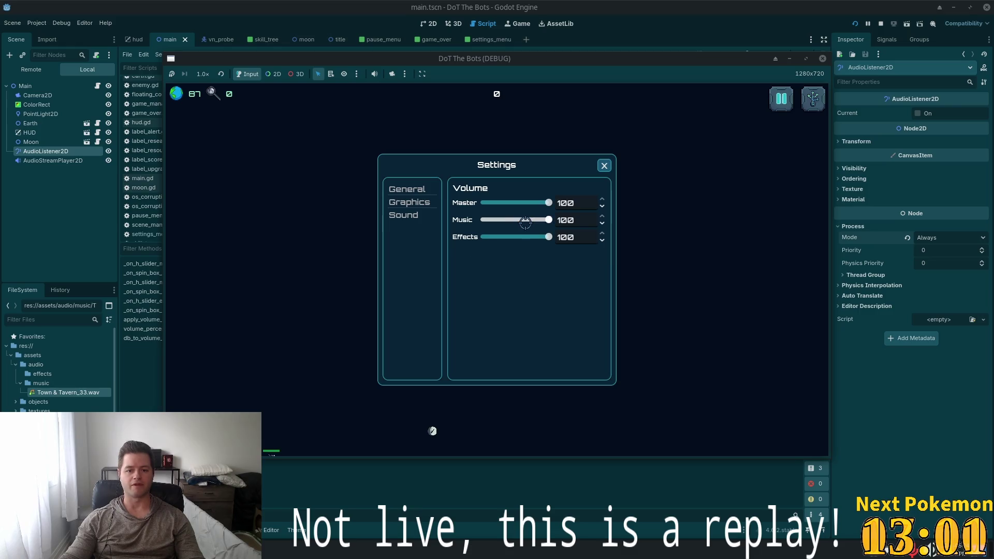
{"action": "left_click", "coordinate": [522, 221]}
{"action": "mouse_move", "coordinate": [511, 222]}
{"action": "left_mouse_down"}
{"action": "mouse_move", "coordinate": [492, 220]}
{"action": "mouse_move", "coordinate": [541, 220]}
{"action": "mouse_move", "coordinate": [490, 219]}
{"action": "left_mouse_up"}
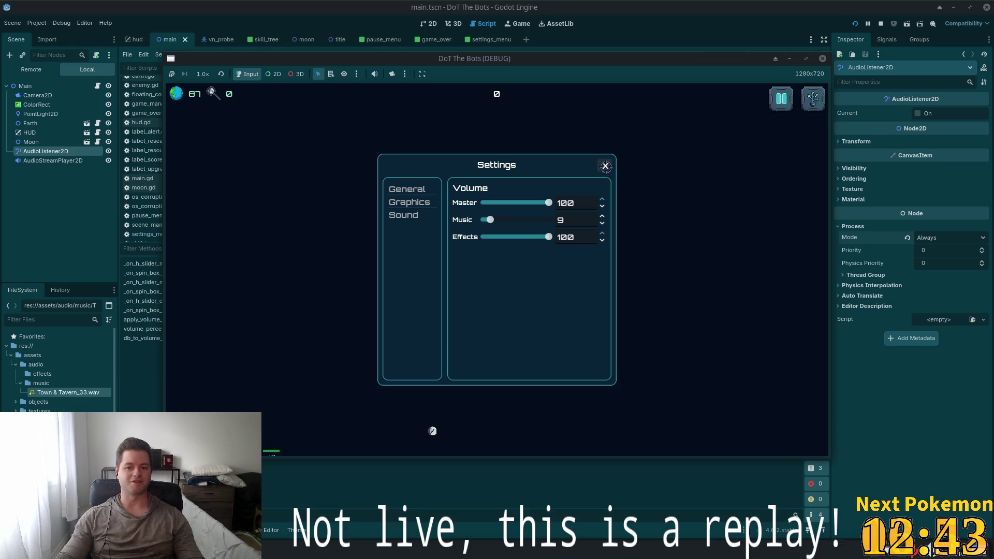
{"action": "left_click", "coordinate": [606, 166]}
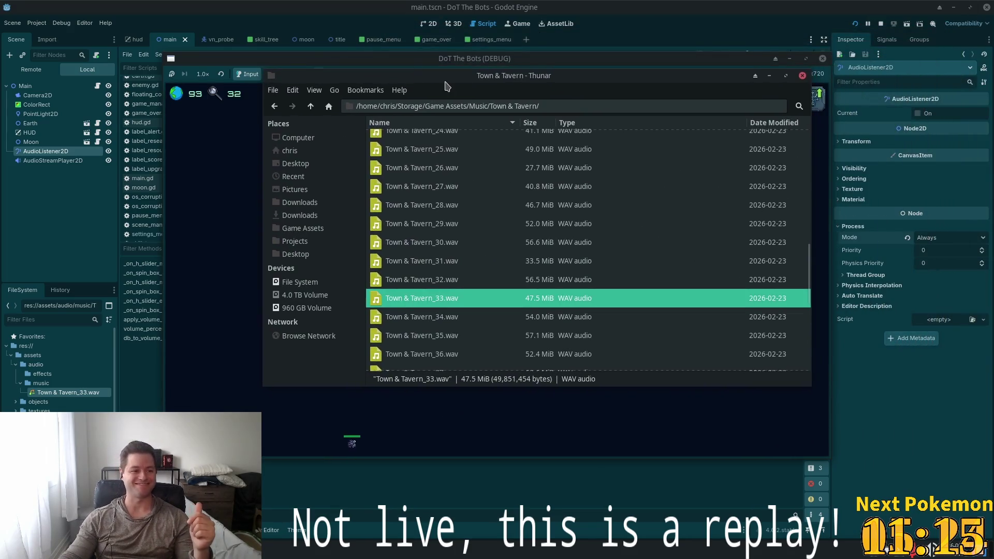
Scroll through the Town & Tavern tracks, then return to Music and open the Settlement folder
{"action": "scroll", "coordinate": [541, 234], "scroll_direction": "down", "scroll_amount": 3}
{"action": "scroll", "coordinate": [541, 234], "scroll_direction": "down", "scroll_amount": 3}
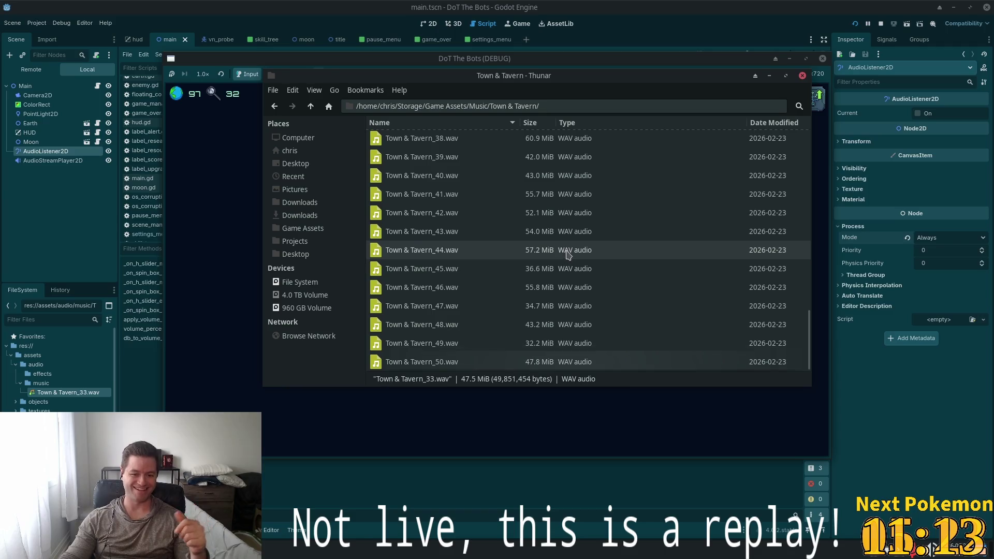
{"action": "scroll", "coordinate": [544, 241], "scroll_direction": "up", "scroll_amount": 10}
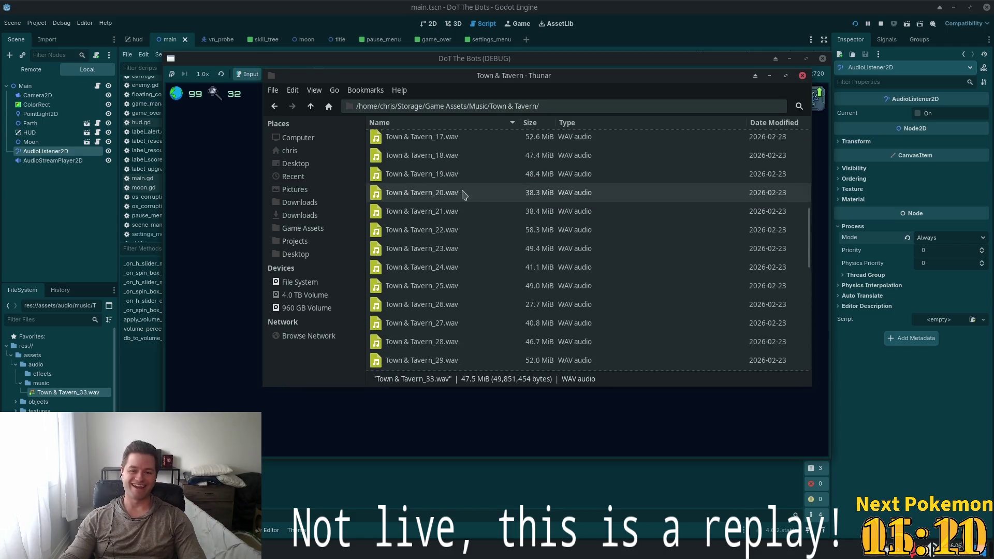
{"action": "left_click", "coordinate": [310, 106]}
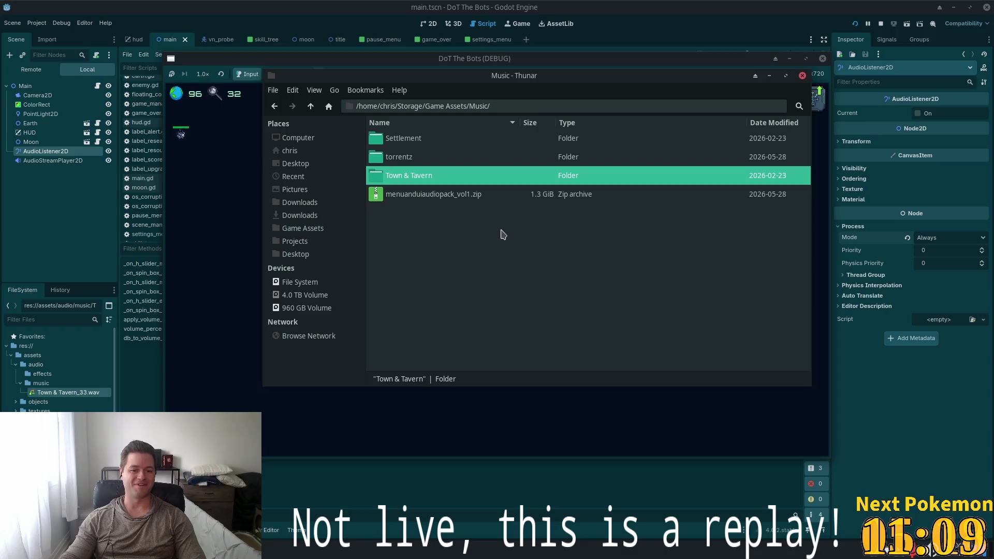
{"action": "double_click", "coordinate": [402, 140]}
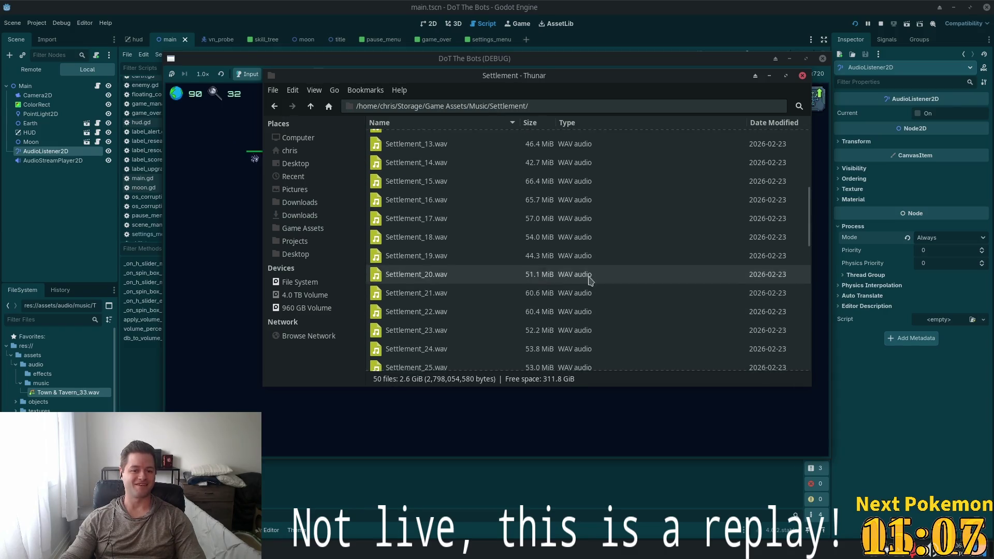
Browse Settlement's 50 WAV tracks, go back up to Music, and select menuanduiaudiopack_vol1.zip
{"action": "scroll", "coordinate": [621, 301], "scroll_direction": "down", "scroll_amount": 10}
{"action": "scroll", "coordinate": [634, 310], "scroll_direction": "down", "scroll_amount": 5}
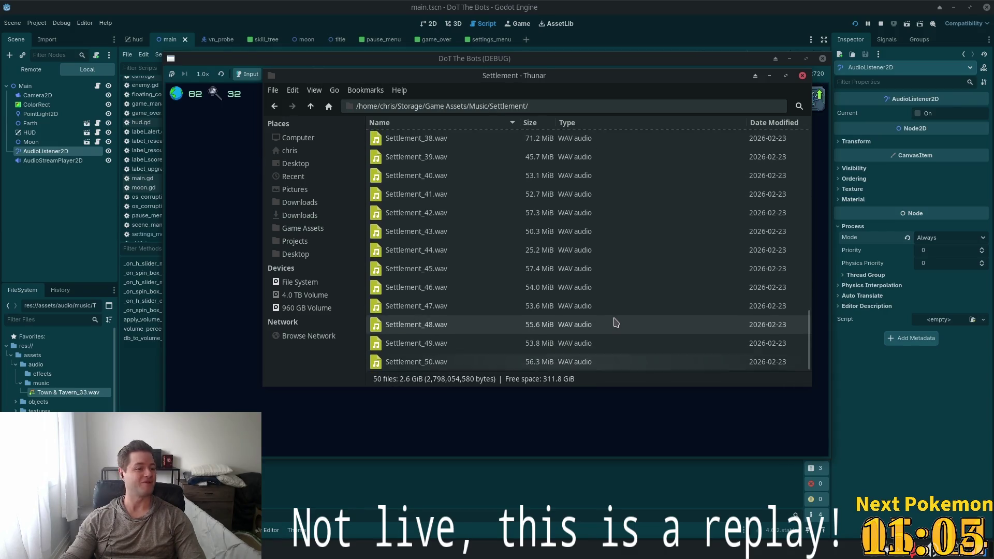
{"action": "scroll", "coordinate": [798, 319], "scroll_direction": "up", "scroll_amount": 12}
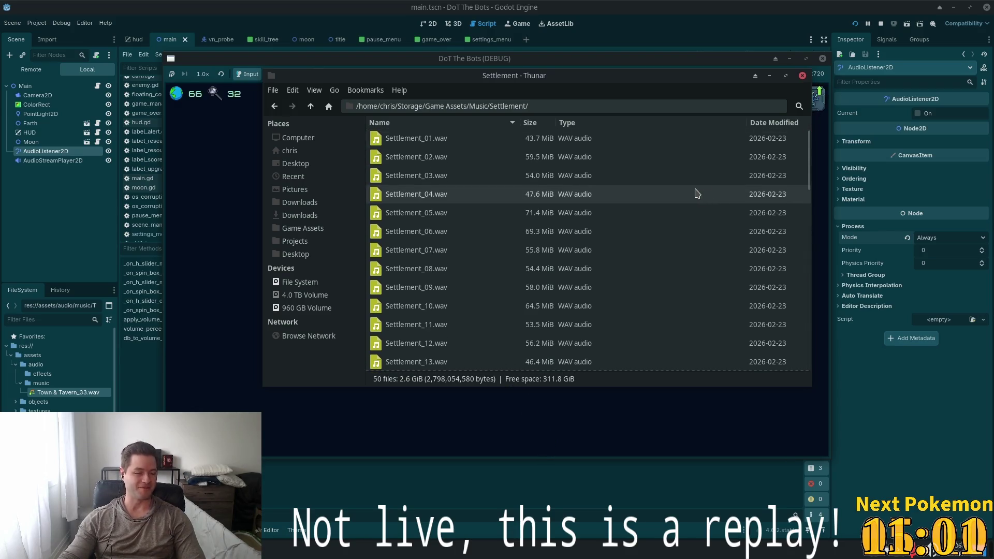
{"action": "key", "text": "alt+Up"}
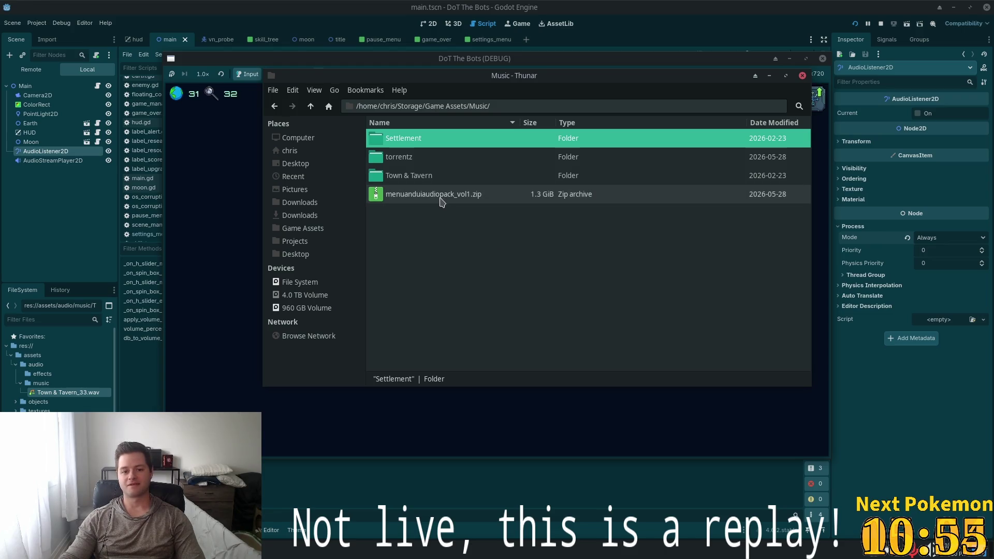
{"action": "left_click", "coordinate": [414, 188]}
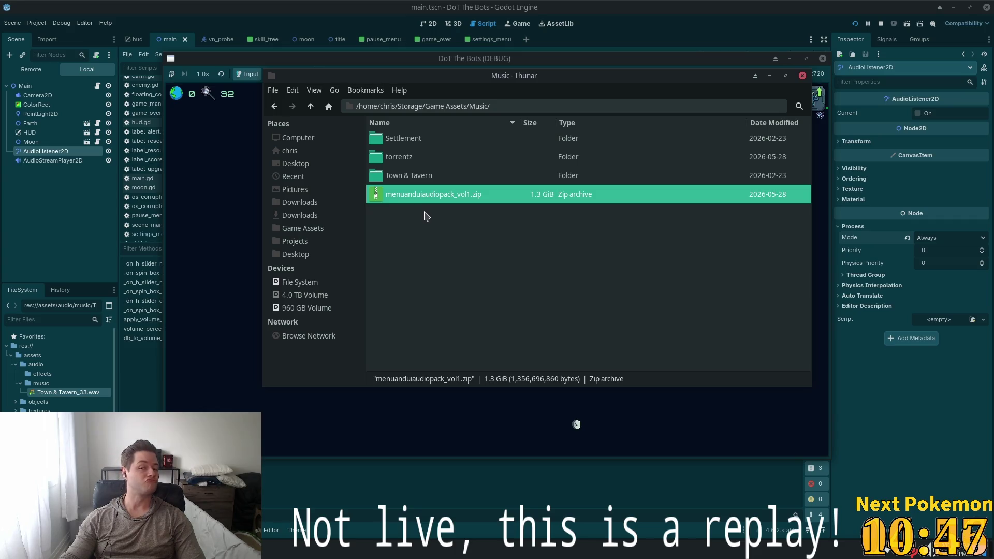
Extract menuanduiaudiopack_vol1.zip here in the Music folder
{"action": "right_click", "coordinate": [407, 195]}
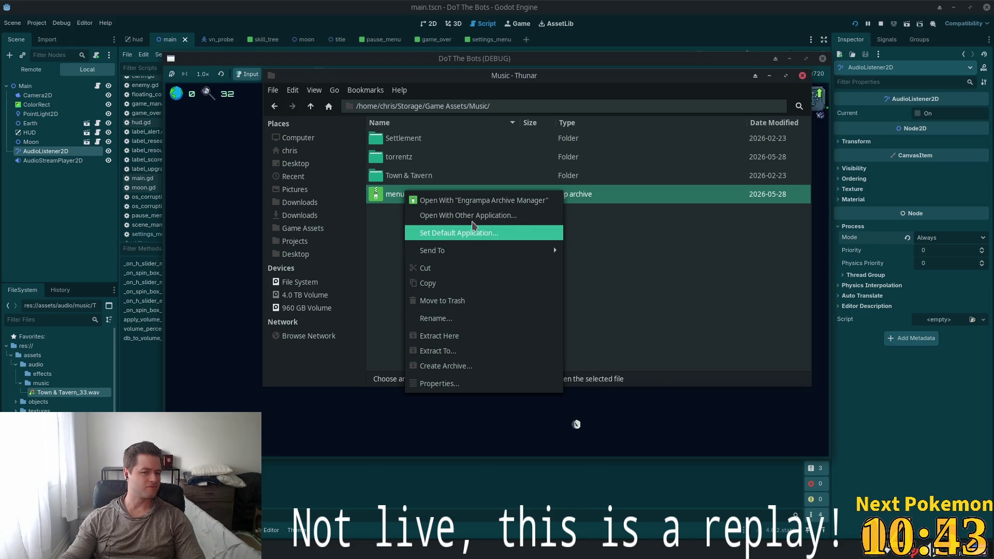
{"action": "left_click", "coordinate": [479, 351]}
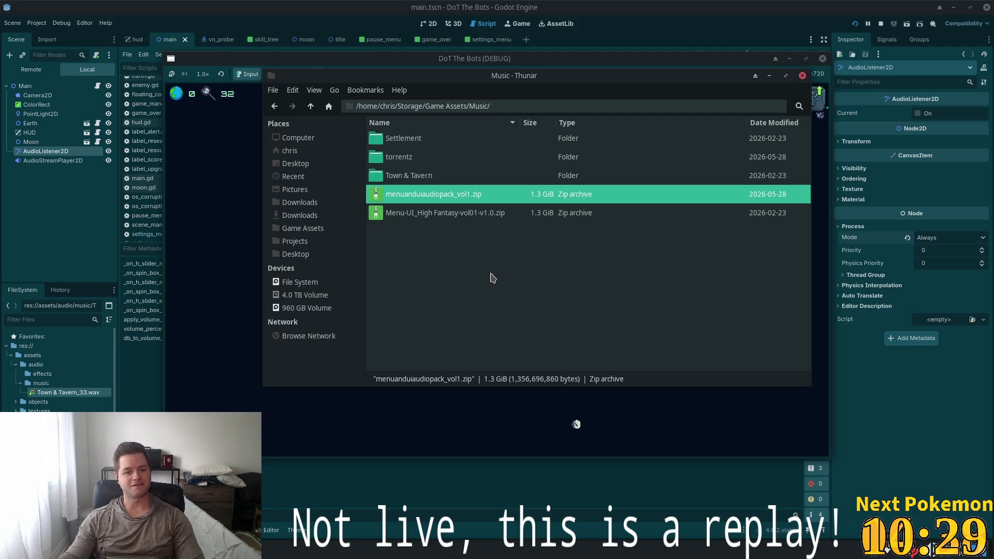
{"action": "right_click", "coordinate": [414, 192]}
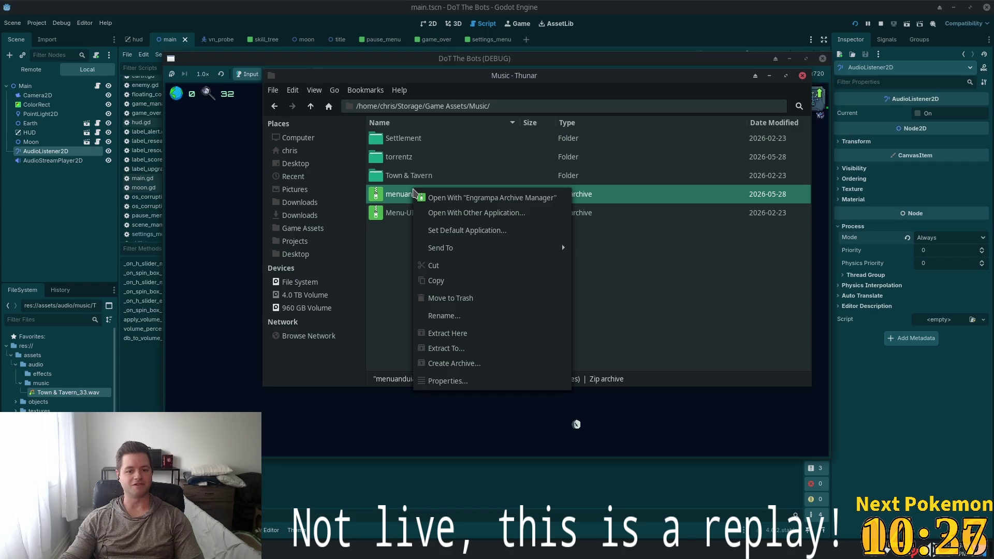
{"action": "left_click", "coordinate": [409, 209]}
{"action": "left_click", "coordinate": [411, 217]}
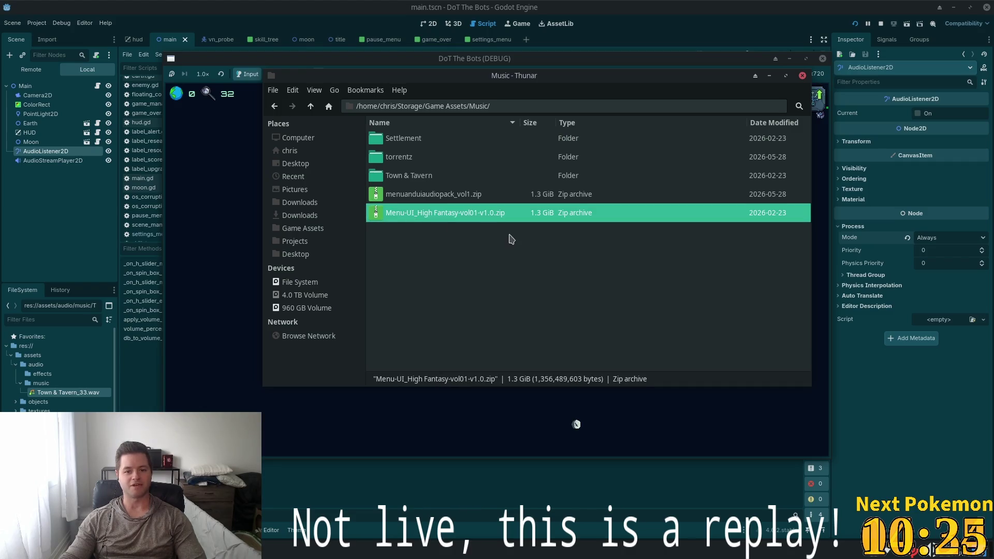
{"action": "left_click", "coordinate": [461, 196]}
{"action": "right_click", "coordinate": [459, 196]}
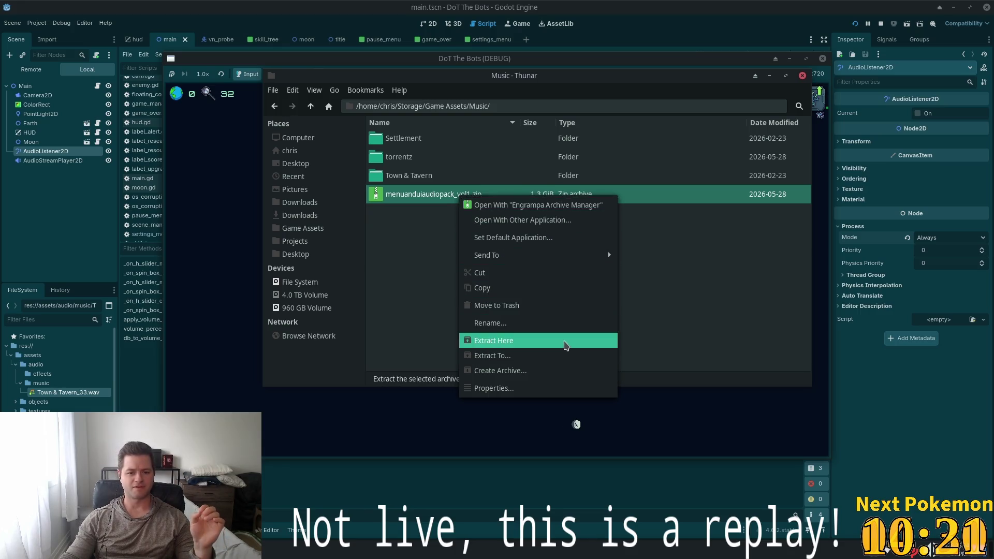
{"action": "left_click", "coordinate": [566, 346]}
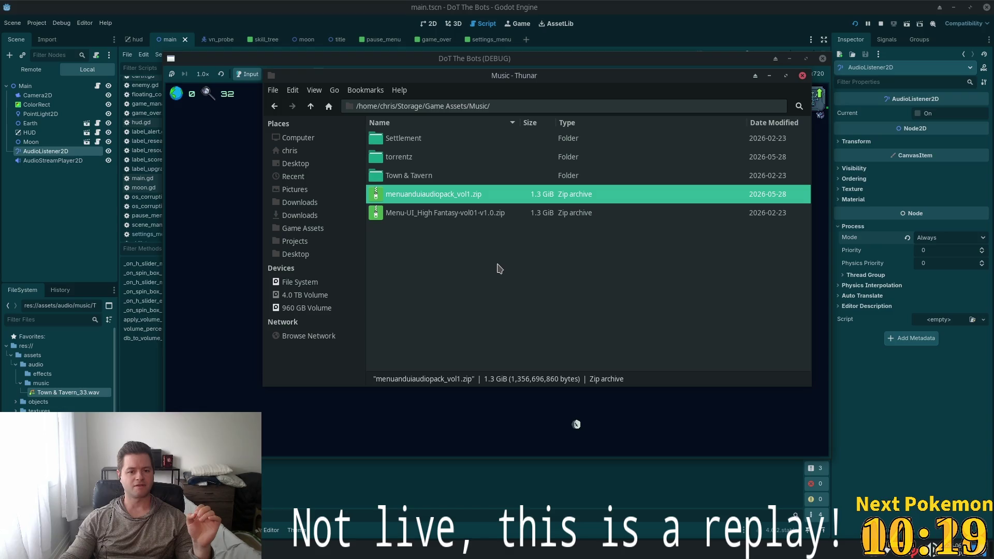
Extract Menu-UI_High Fantasy-vol01-v1.0.zip here, producing the Menu-UI folder
{"action": "left_click", "coordinate": [421, 218]}
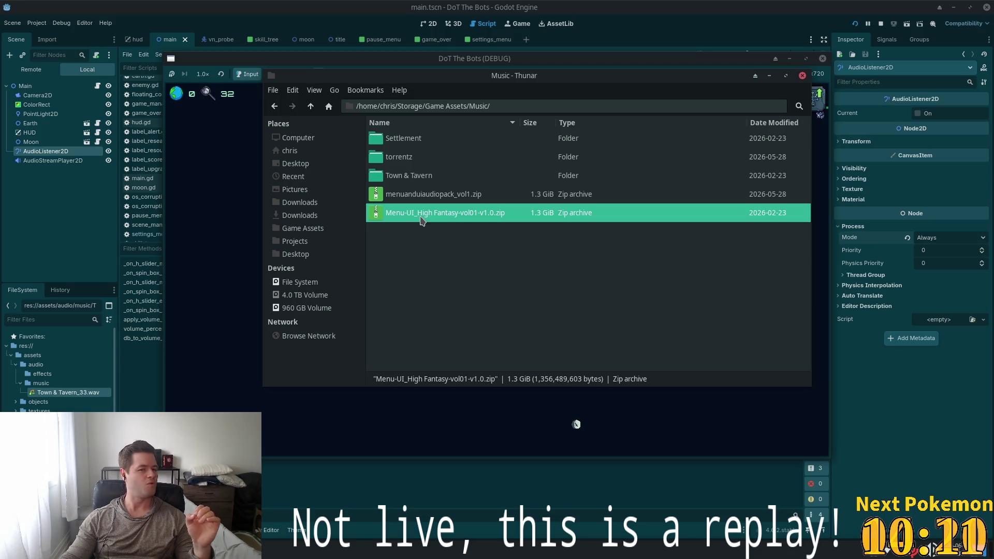
{"action": "right_click", "coordinate": [422, 221]}
{"action": "left_click", "coordinate": [515, 368]}
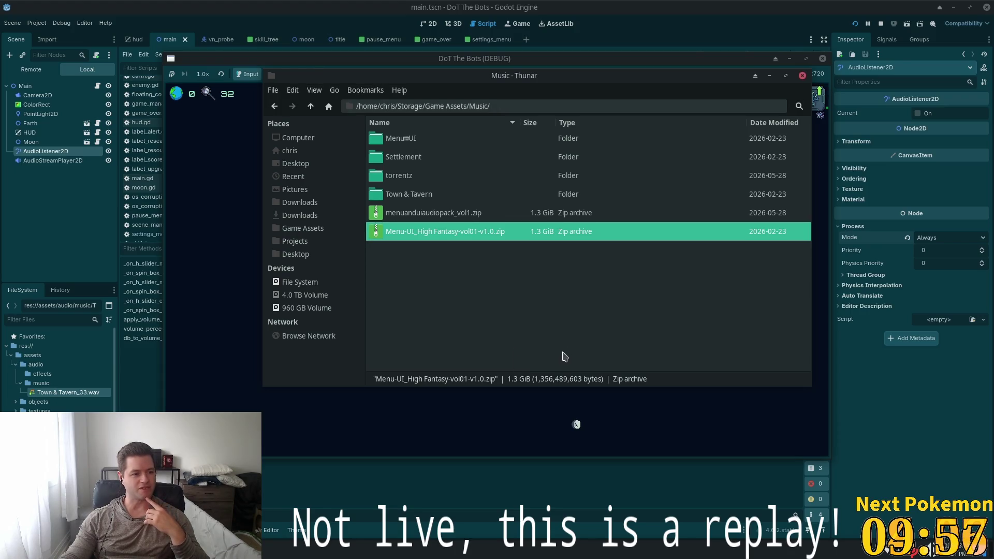
Open the Menu UI folder and play Menu_UI_01.wav in VLC media player
{"action": "double_click", "coordinate": [401, 139]}
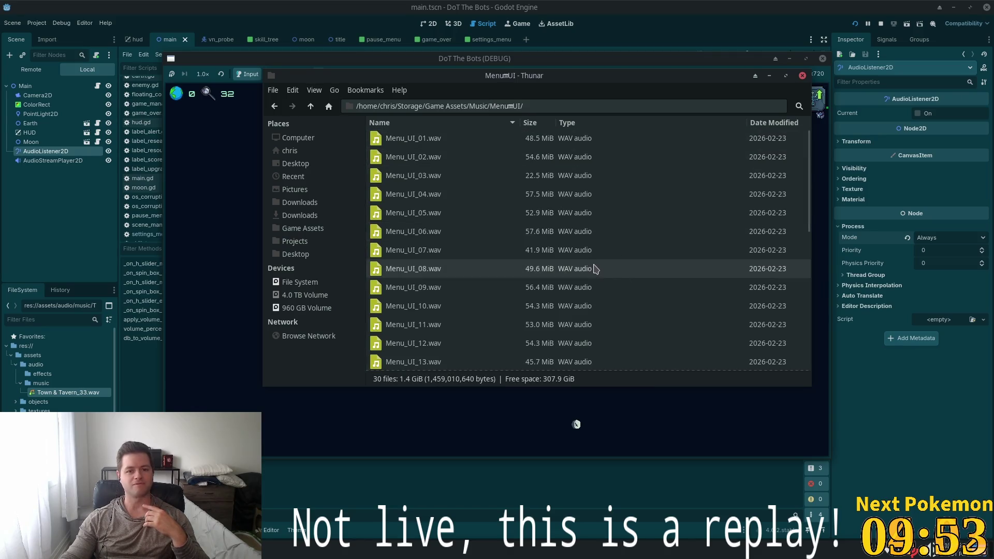
{"action": "scroll", "coordinate": [584, 253], "scroll_direction": "down", "scroll_amount": 3}
{"action": "scroll", "coordinate": [583, 253], "scroll_direction": "down", "scroll_amount": 3}
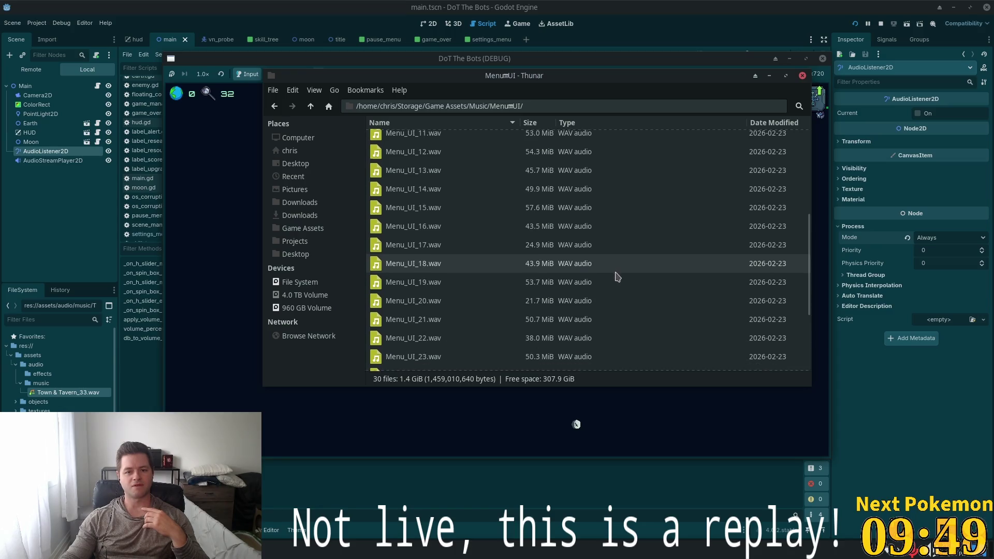
{"action": "scroll", "coordinate": [614, 275], "scroll_direction": "up", "scroll_amount": 6}
{"action": "right_click", "coordinate": [422, 140]}
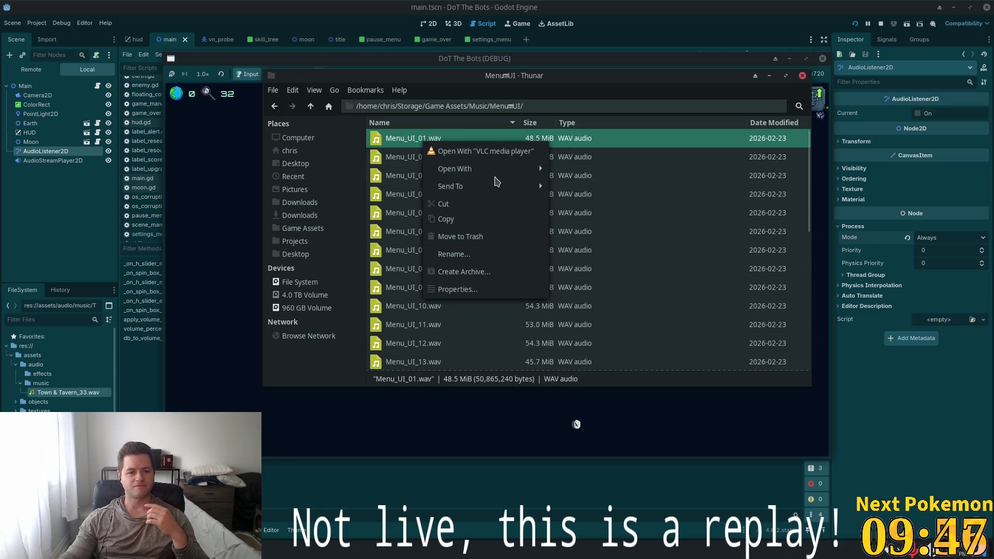
{"action": "left_click", "coordinate": [477, 151]}
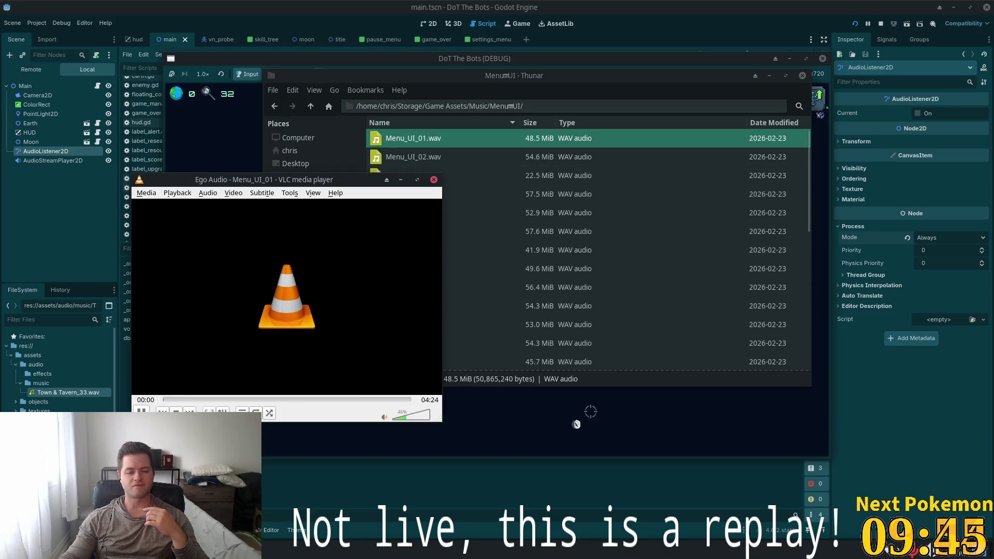
Stop the running game, skip about a minute into the sound, and close VLC
{"action": "left_click", "coordinate": [880, 23]}
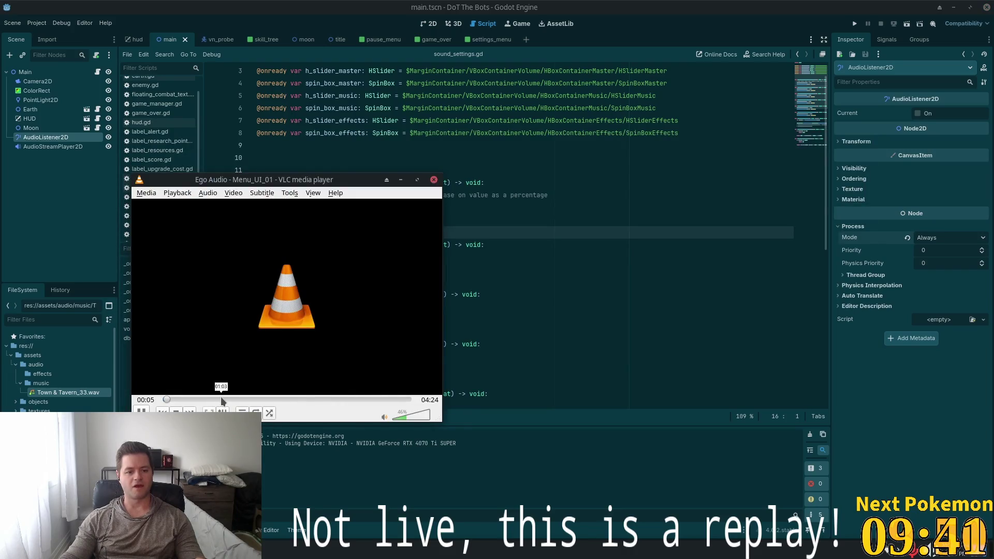
{"action": "left_click", "coordinate": [222, 399]}
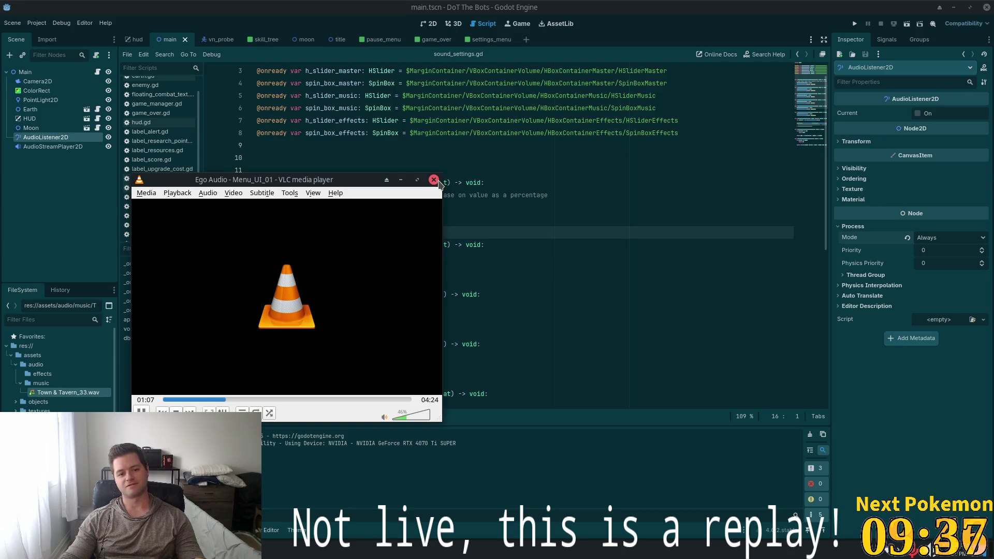
{"action": "left_click", "coordinate": [434, 180]}
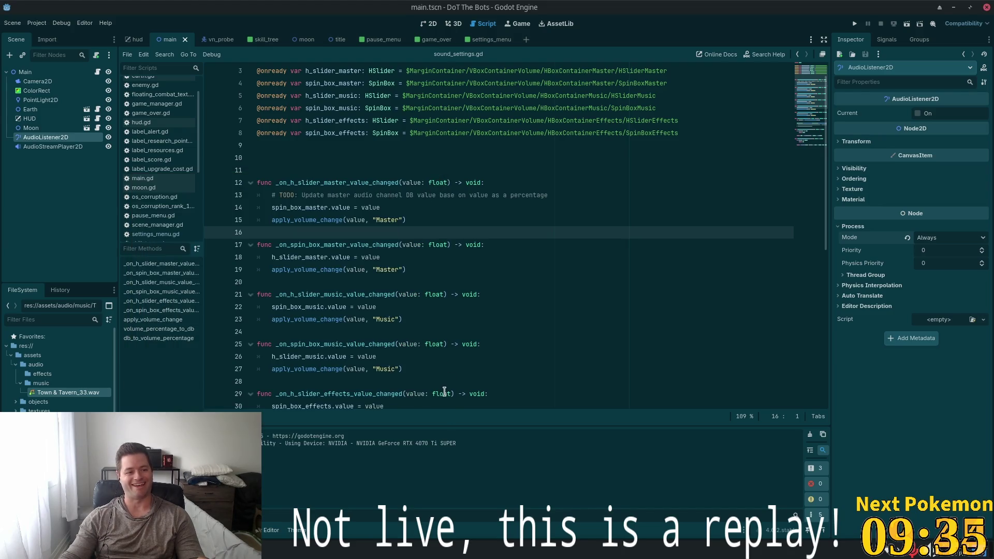
Glance at sound_settings.gd in Cursor, then return to Thunar and go up to Music
{"action": "key", "text": "alt+Tab"}
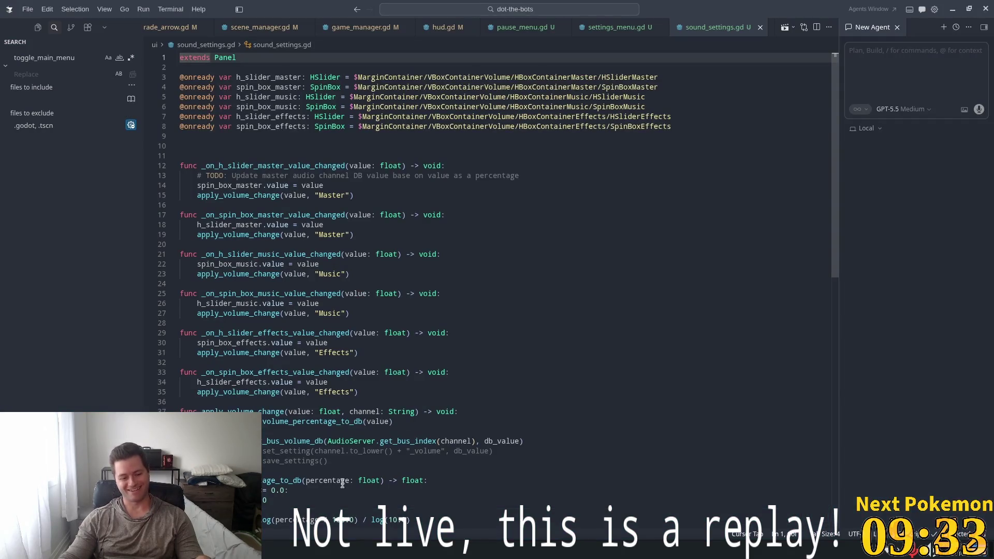
{"action": "key", "text": "alt+Tab"}
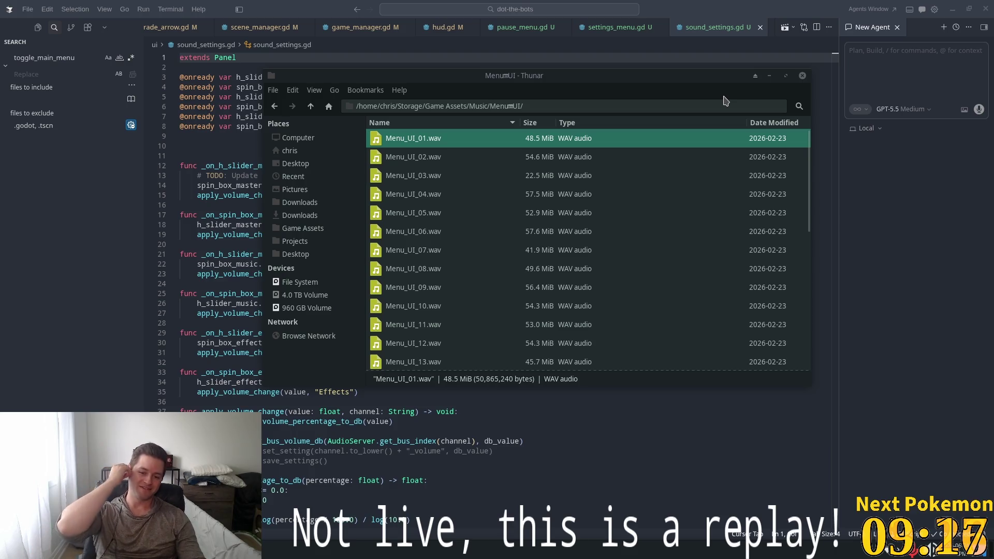
{"action": "left_click", "coordinate": [311, 106]}
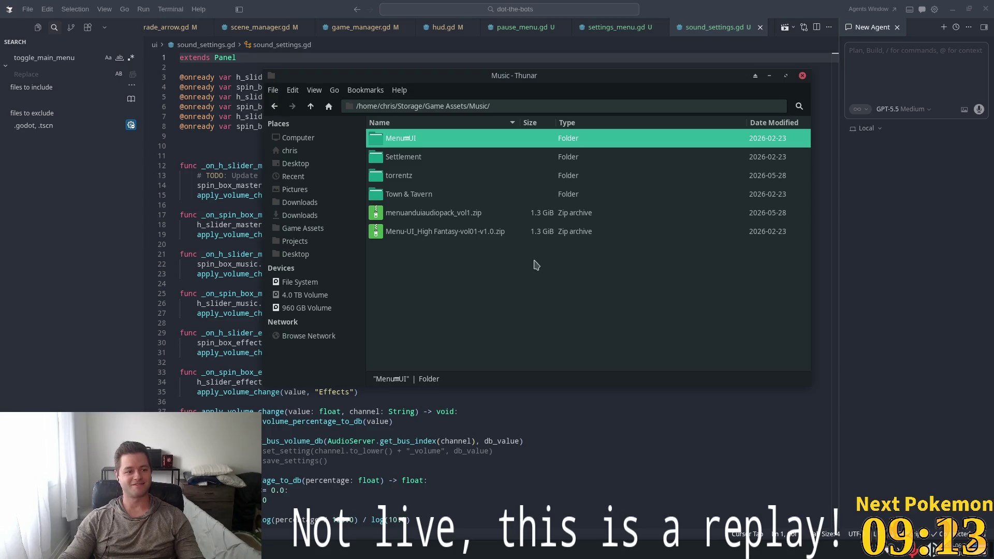
Select the two zip archives and check the Menu UI folder's properties
{"action": "left_click", "coordinate": [621, 332]}
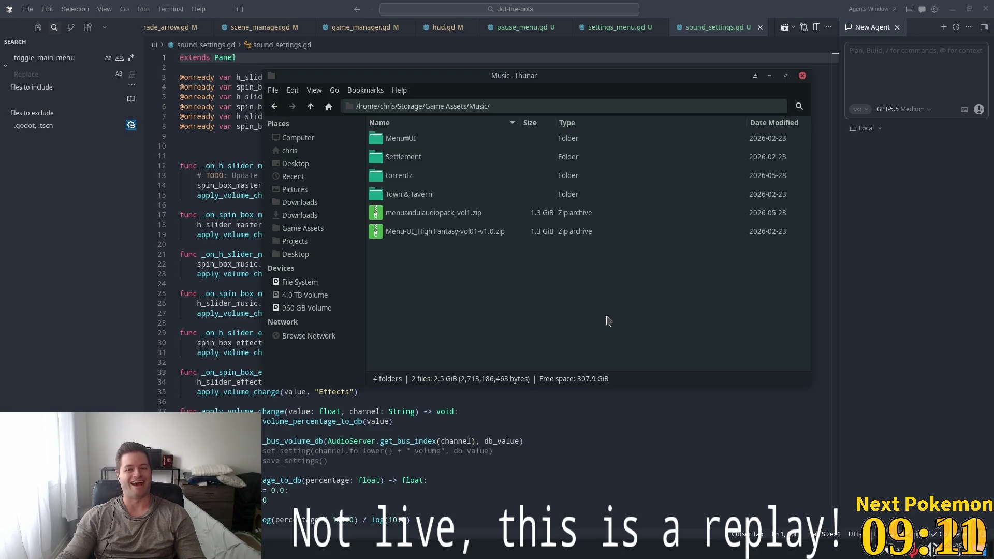
{"action": "left_click_drag", "start_coordinate": [532, 276], "coordinate": [448, 216]}
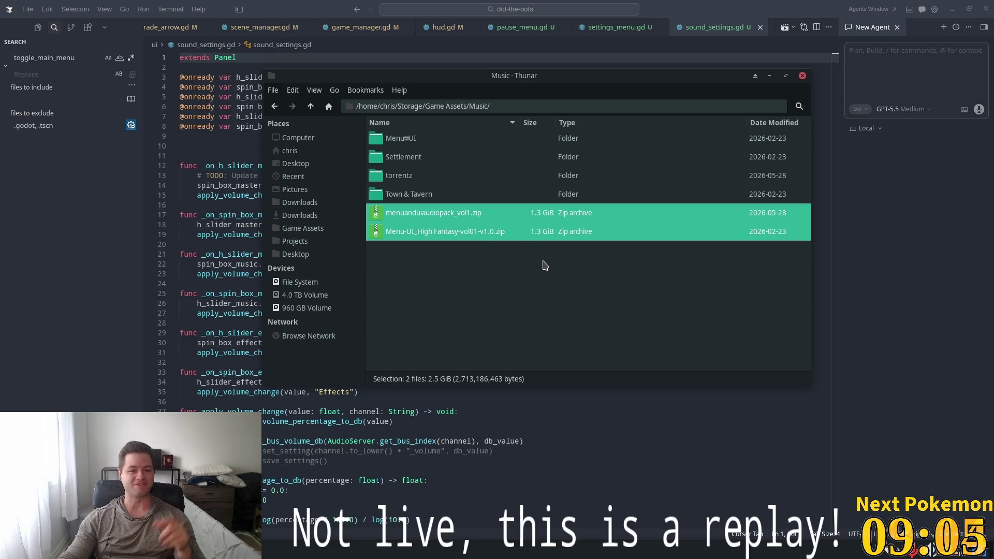
{"action": "left_click", "coordinate": [411, 138]}
{"action": "right_click", "coordinate": [414, 139]}
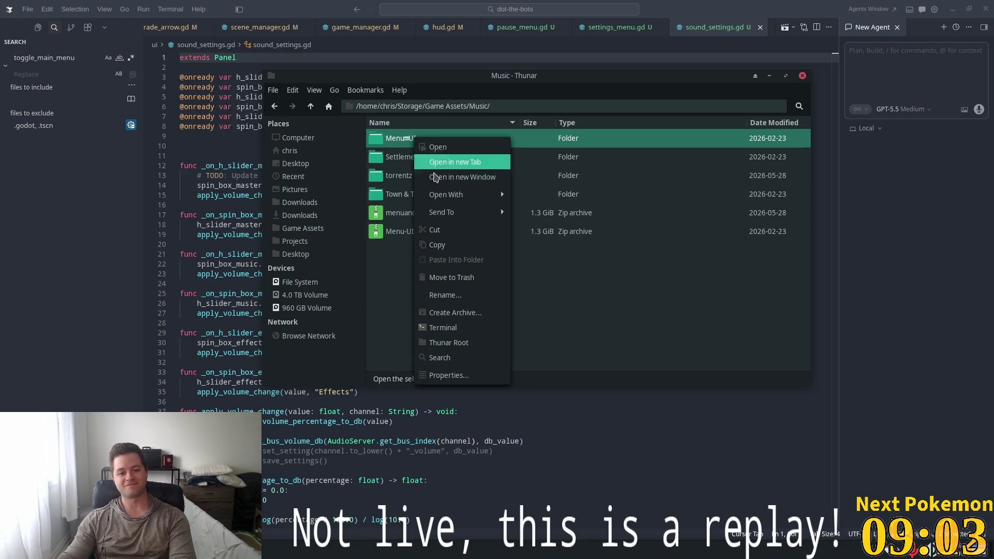
{"action": "left_click", "coordinate": [487, 375]}
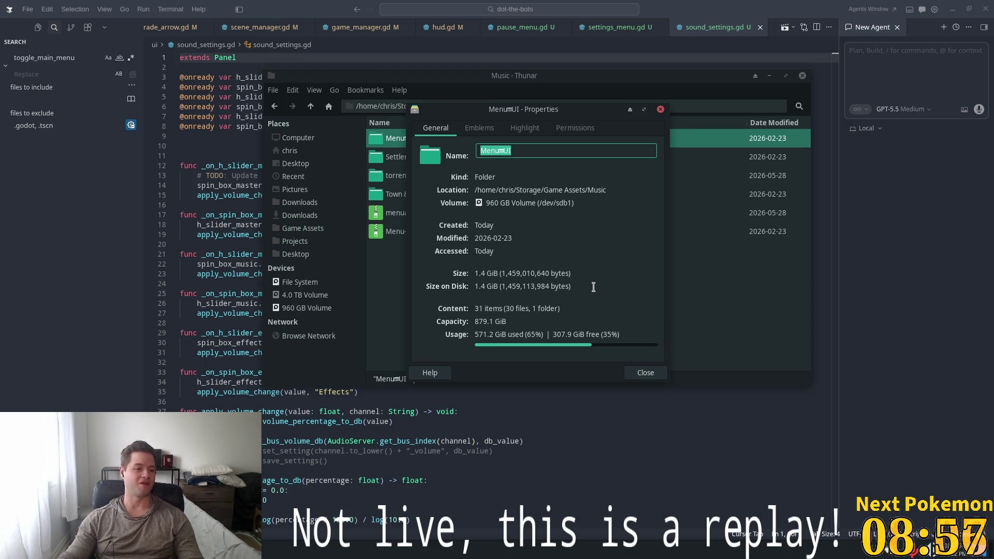
{"action": "left_click", "coordinate": [661, 109]}
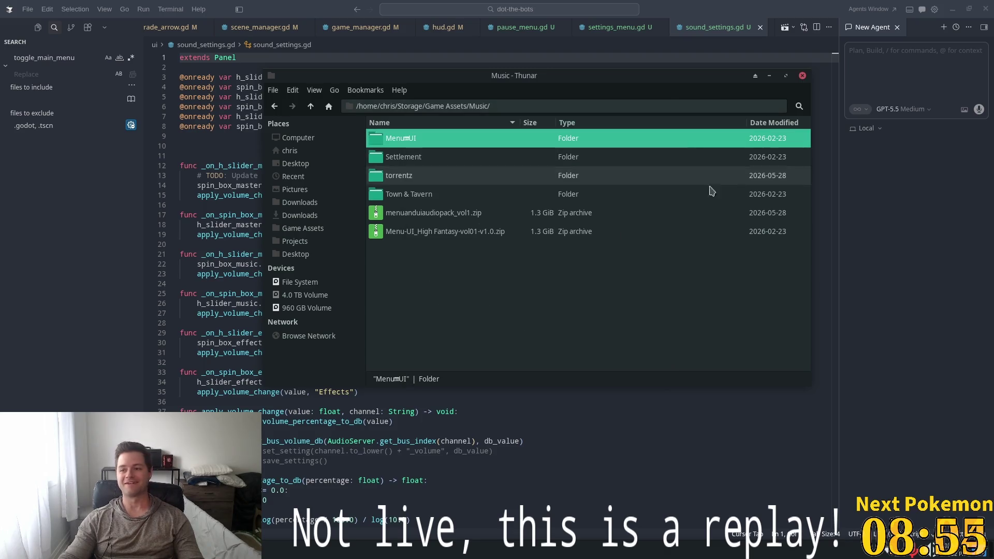
Delete both zip archives and the Menu UI folder
{"action": "mouse_move", "coordinate": [526, 314]}
{"action": "left_mouse_down"}
{"action": "mouse_move", "coordinate": [414, 209]}
{"action": "mouse_move", "coordinate": [387, 208]}
{"action": "left_mouse_up"}
{"action": "key", "text": "Delete"}
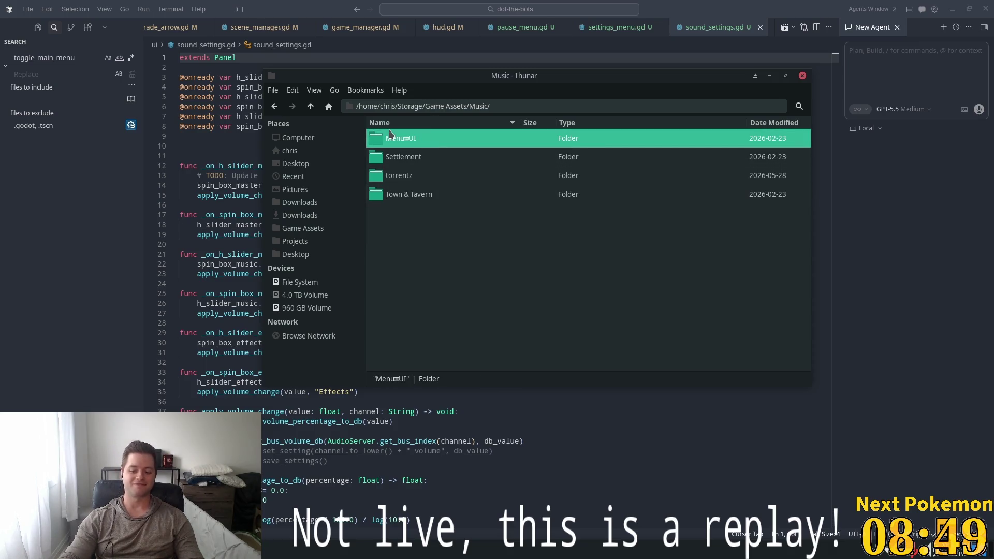
{"action": "key", "text": "Delete"}
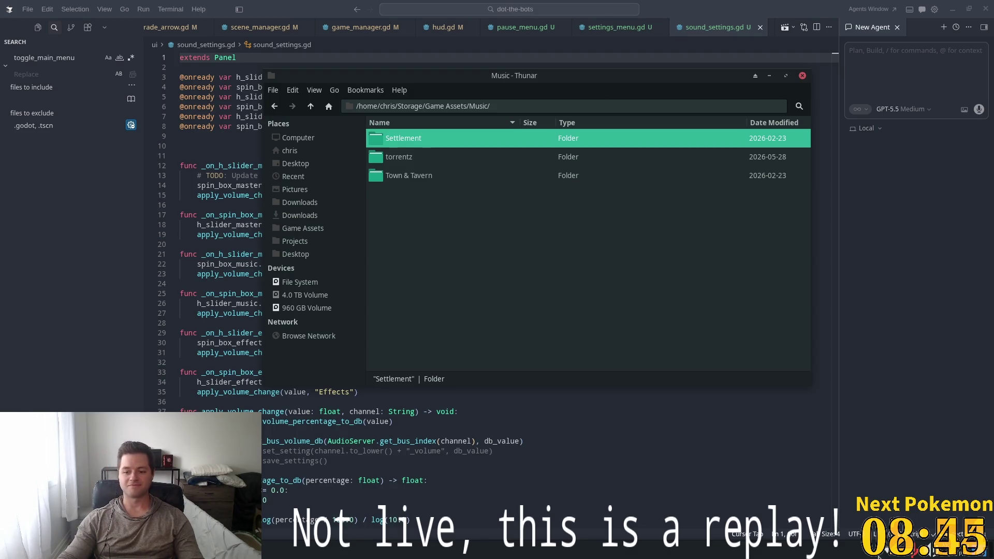
Lower the system output volume slightly and close the Music folder window
{"action": "left_click", "coordinate": [922, 552]}
{"action": "left_click_drag", "start_coordinate": [850, 396], "coordinate": [839, 396]}
{"action": "left_click", "coordinate": [617, 280]}
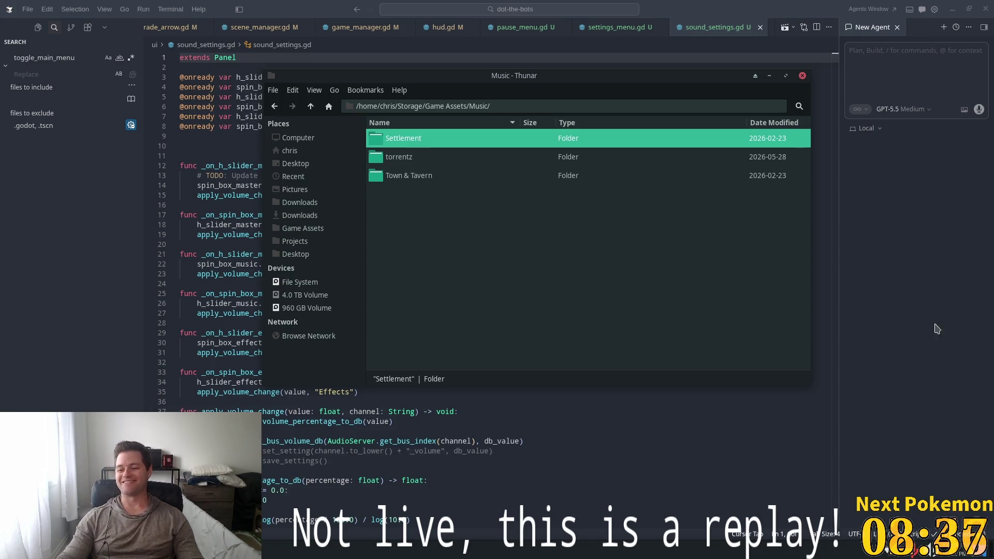
{"action": "left_click", "coordinate": [901, 380]}
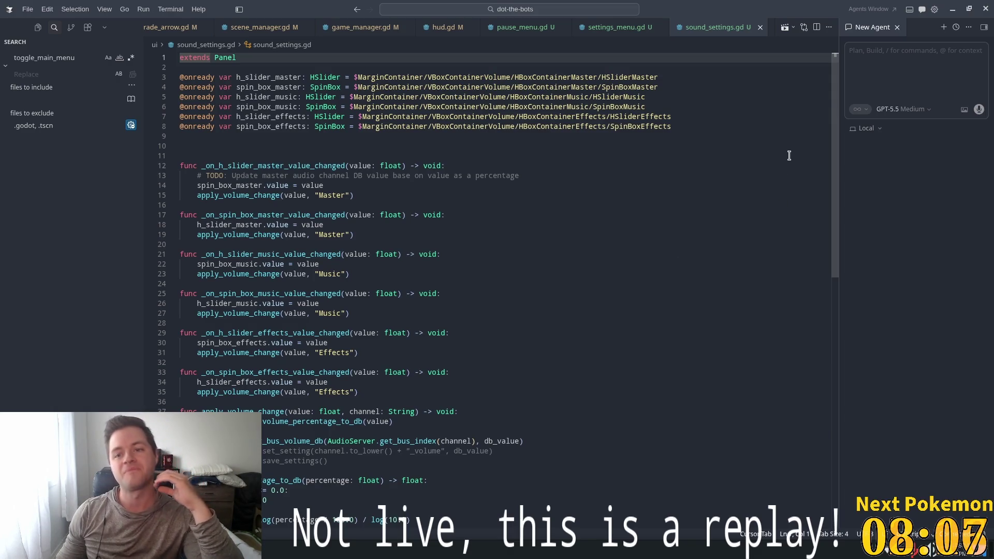
Scroll through sound_settings.gd, then switch to Godot and select the AudioStreamPlayer2D node
{"action": "scroll", "coordinate": [508, 298], "scroll_direction": "down", "scroll_amount": 10}
{"action": "scroll", "coordinate": [506, 293], "scroll_direction": "up", "scroll_amount": 10}
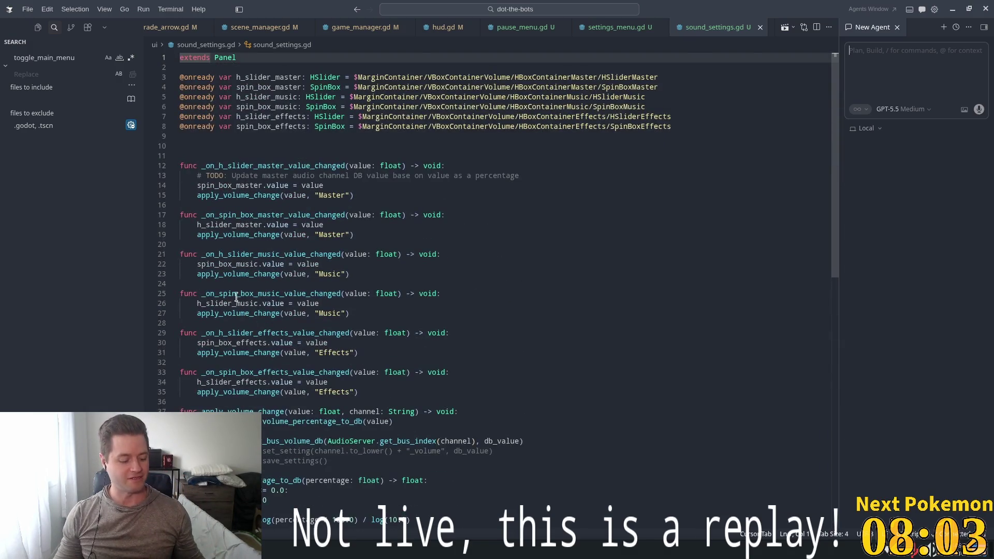
{"action": "key", "text": "alt+Tab"}
{"action": "left_click", "coordinate": [51, 147]}
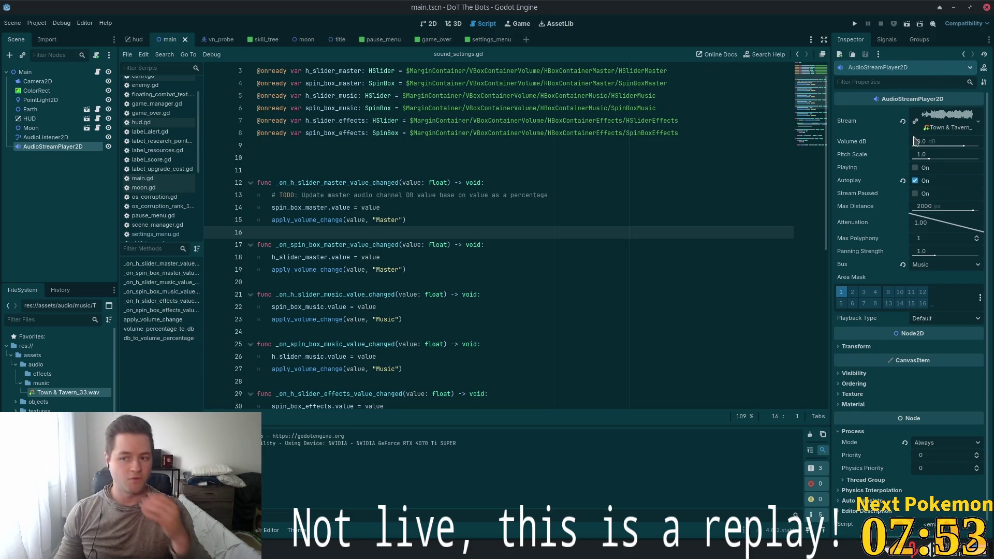
Revert the AudioStreamPlayer2D's Stream to empty, save the main scene, and switch to the terminal
{"action": "left_click", "coordinate": [903, 121]}
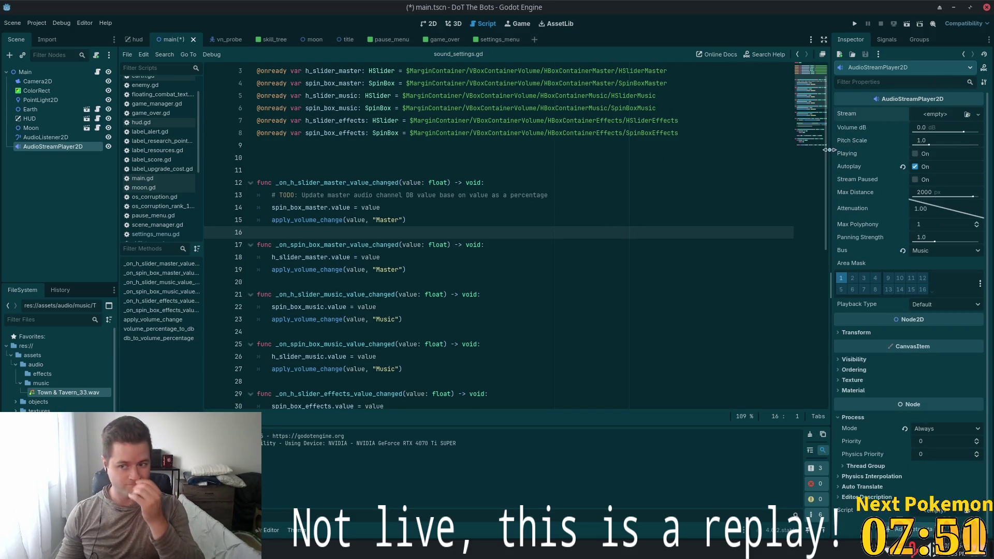
{"action": "key", "text": "ctrl+s"}
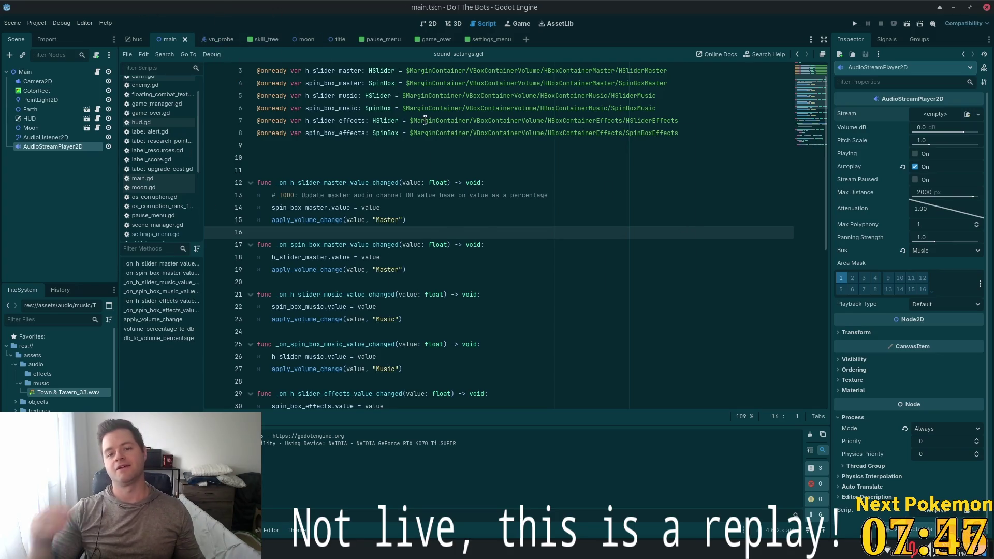
{"action": "mouse_move", "coordinate": [425, 121]}
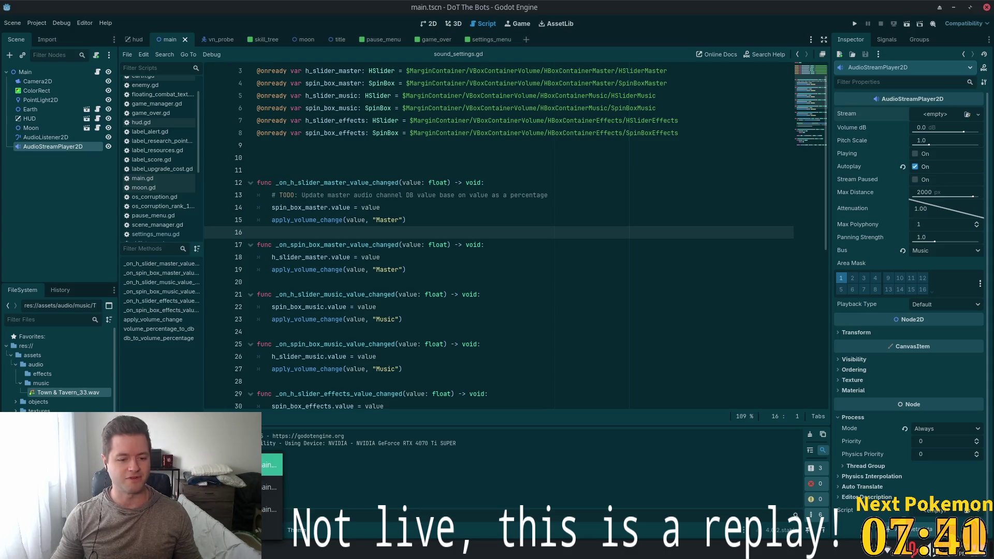
{"action": "key", "text": "alt+Tab"}
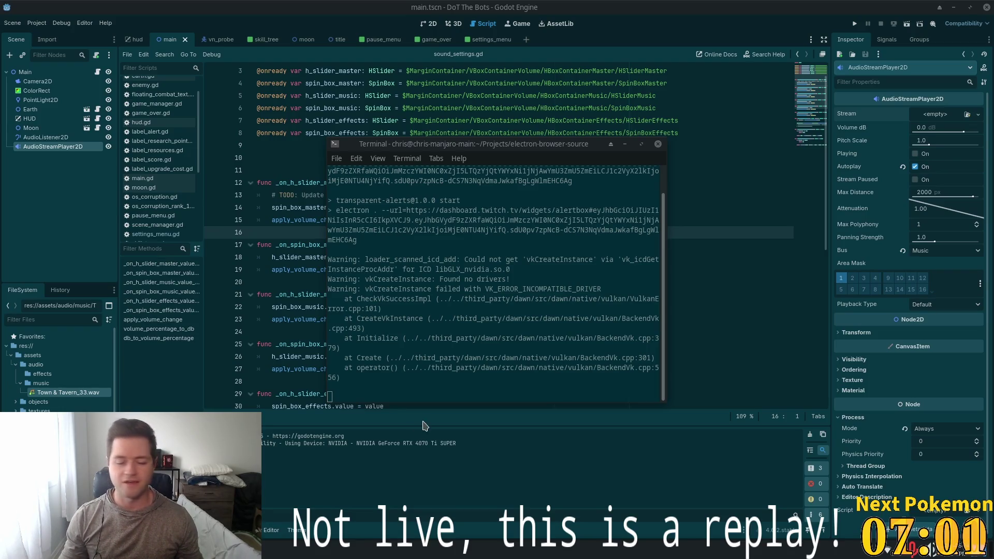
Remove Town & Tavern_33.wav from the project's FileSystem and run the game
{"action": "key", "text": "alt+Tab"}
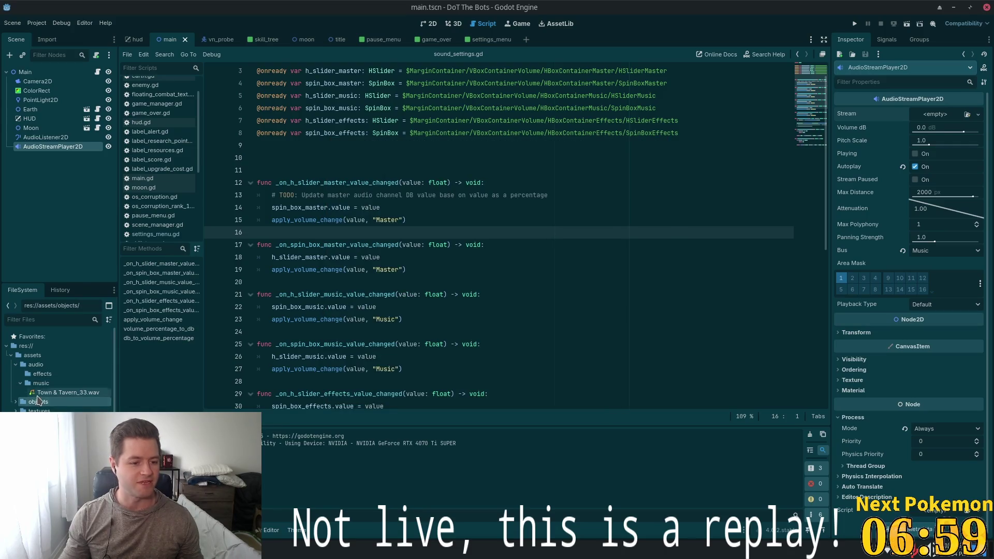
{"action": "key", "text": "Delete"}
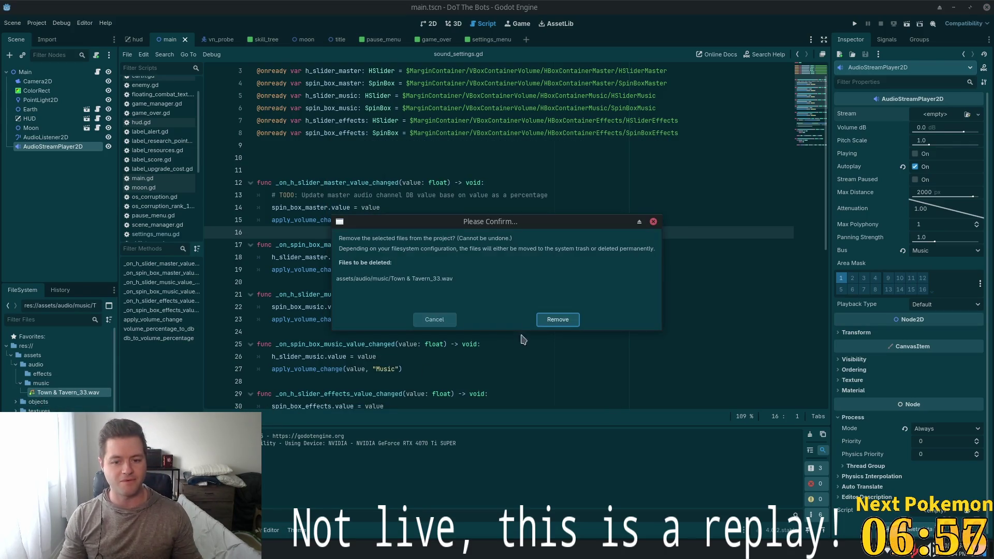
{"action": "left_click", "coordinate": [558, 320]}
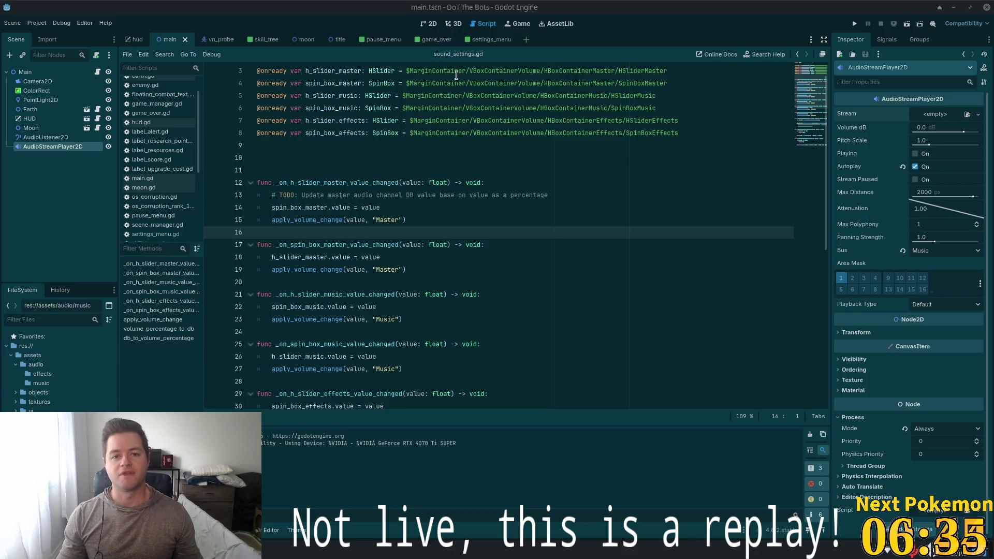
{"action": "left_click", "coordinate": [855, 23]}
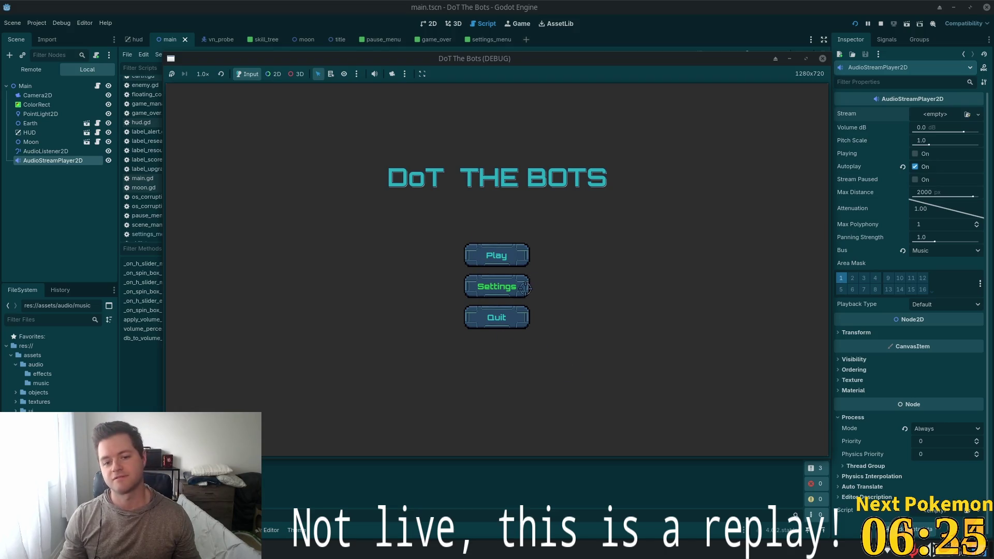
Start a round, shoot two incoming bots, and buy a 5-cost upgrade in the skill tree
{"action": "left_click", "coordinate": [500, 254]}
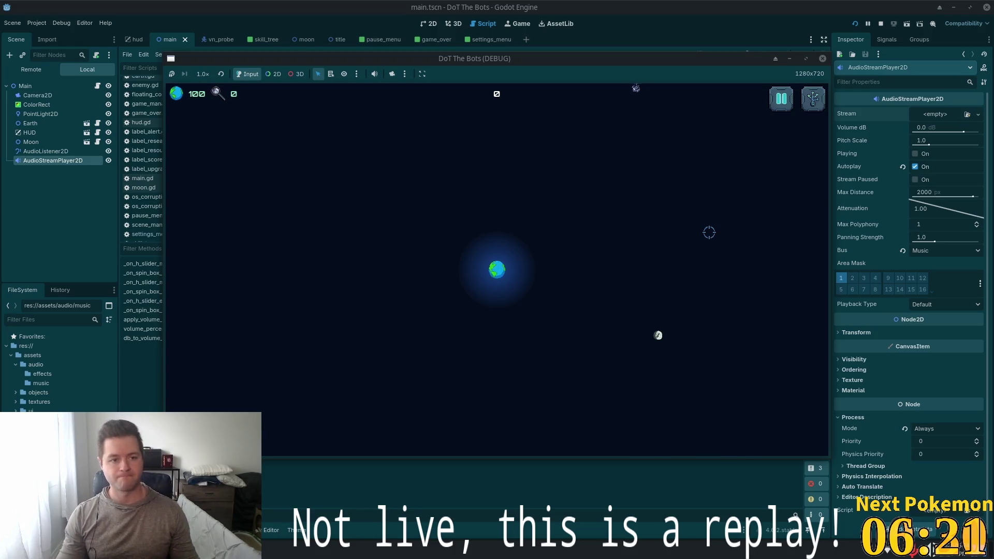
{"action": "left_click", "coordinate": [608, 167]}
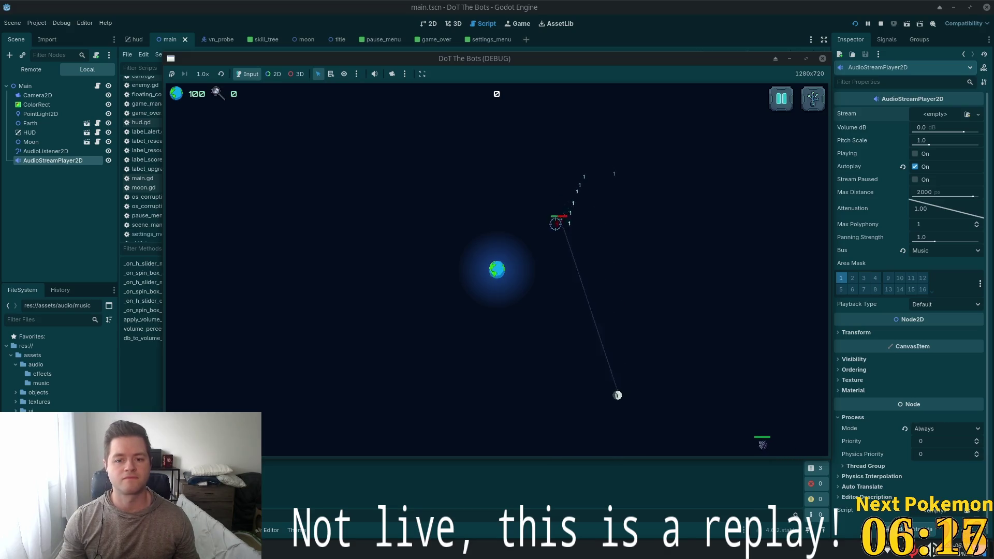
{"action": "left_click", "coordinate": [686, 414]}
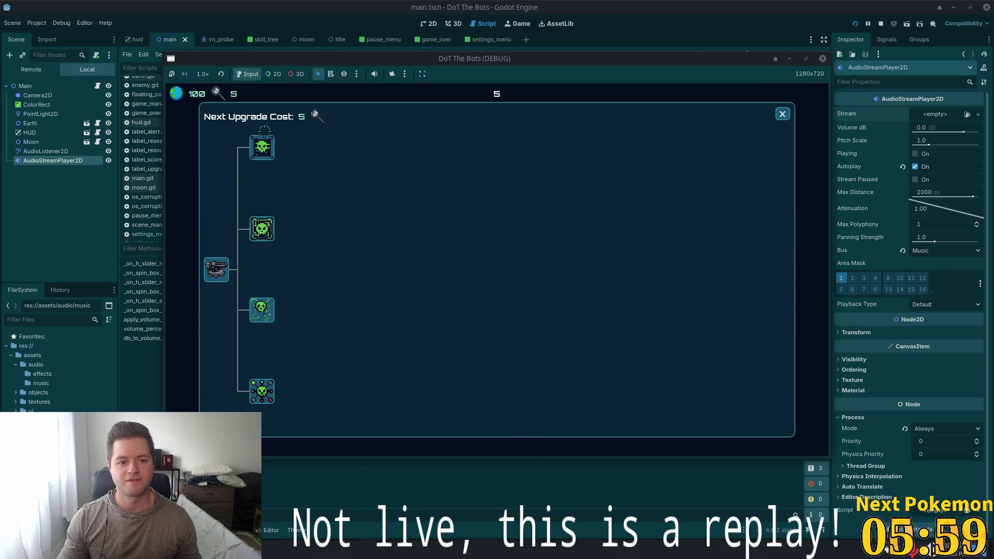
{"action": "left_click", "coordinate": [267, 153]}
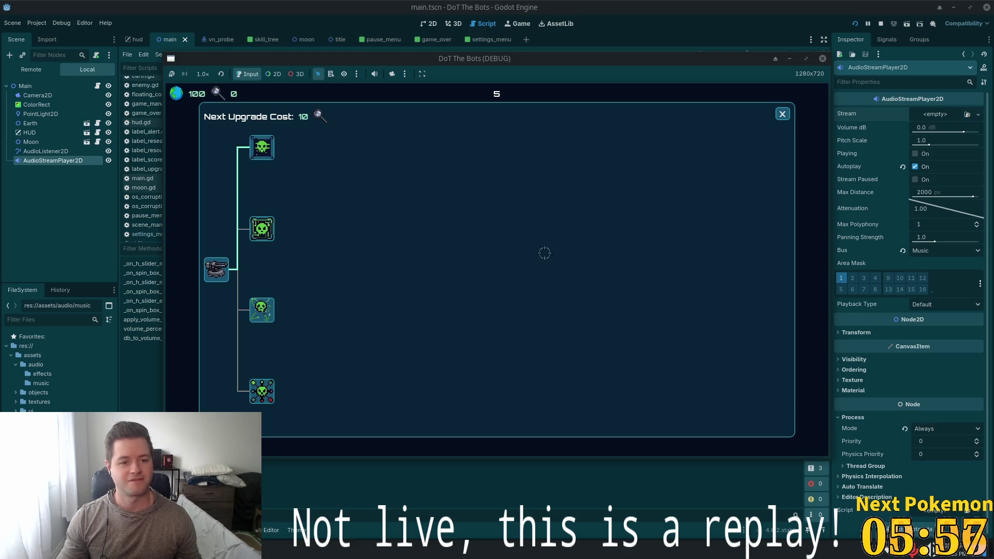
{"action": "left_click", "coordinate": [783, 114]}
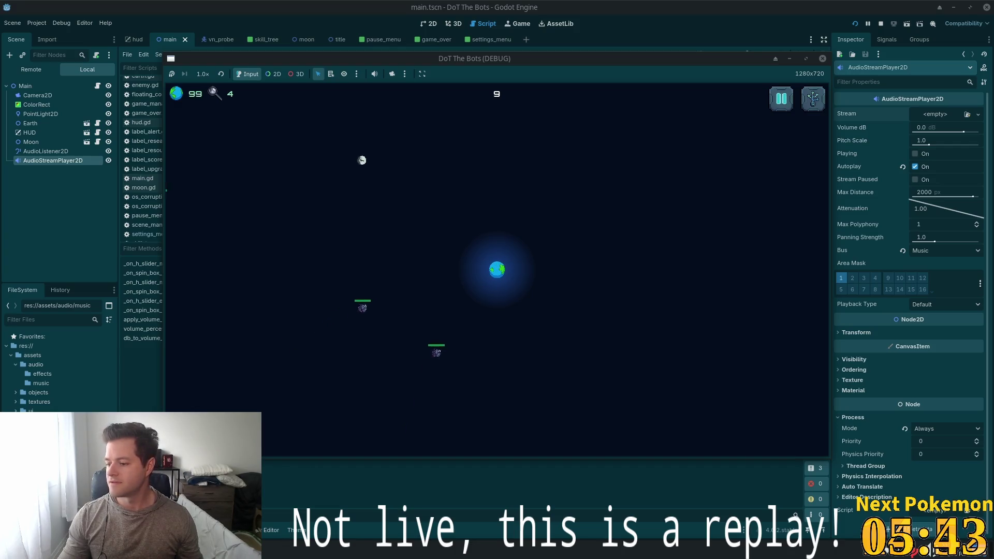
Shoot the bot nearest Earth, quit from the Game Over screen, and switch to itch.io
{"action": "left_click", "coordinate": [470, 262]}
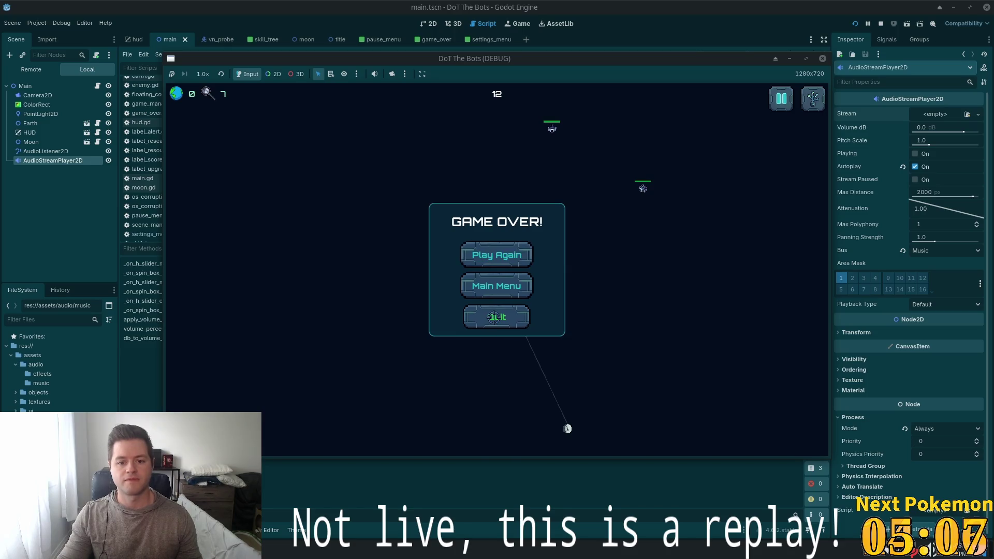
{"action": "left_click", "coordinate": [497, 317]}
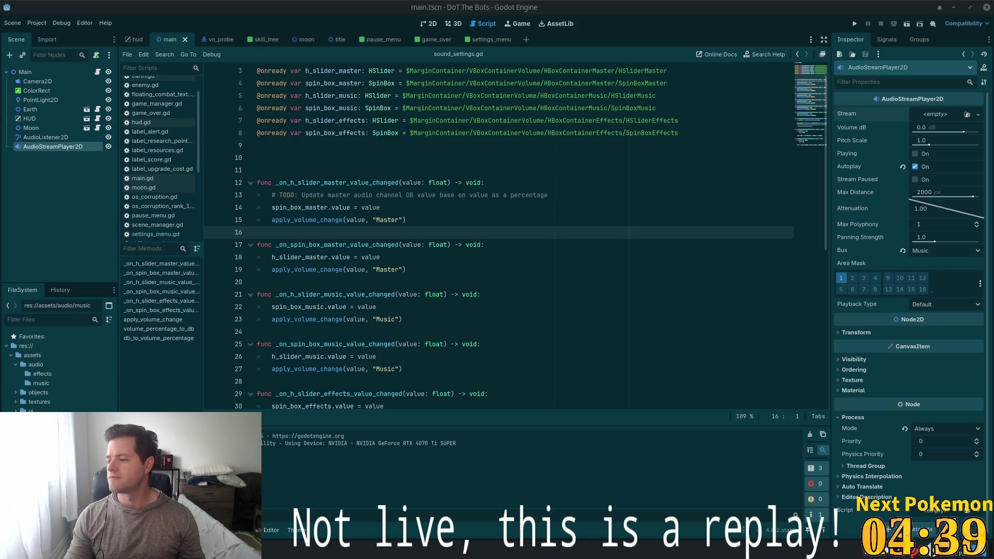
{"action": "key", "text": "alt+Tab"}
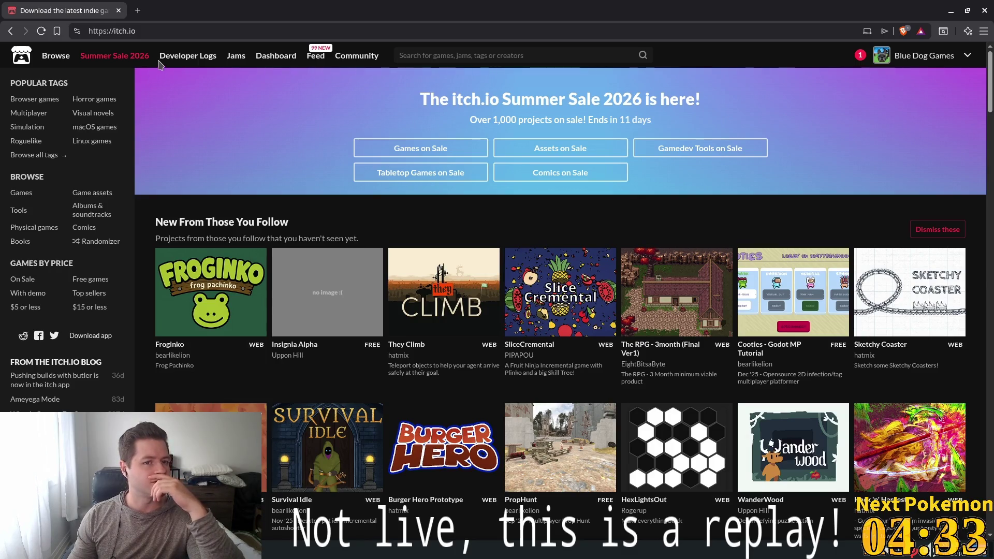
Browse itch.io game assets filtered to Sound effects only
{"action": "left_click", "coordinate": [56, 56]}
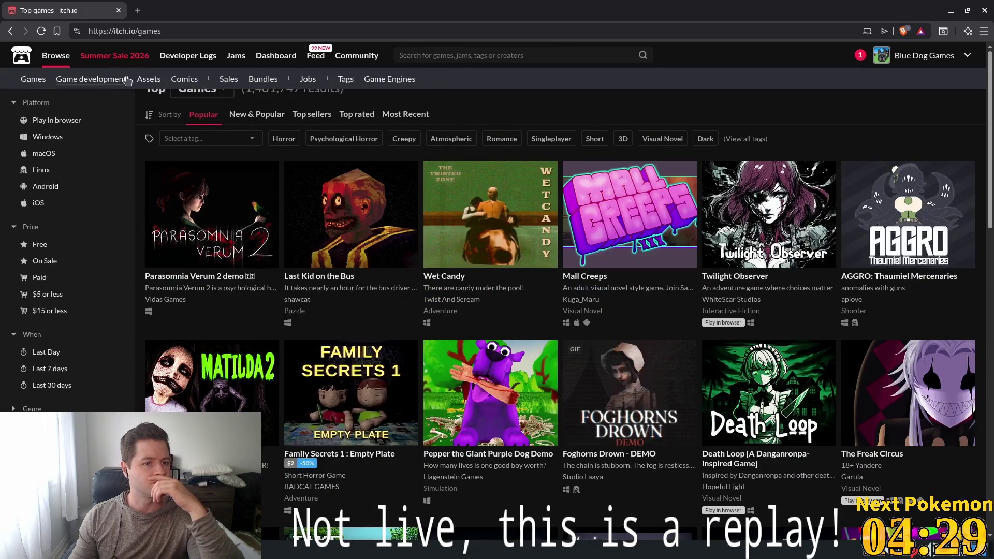
{"action": "left_click", "coordinate": [149, 81]}
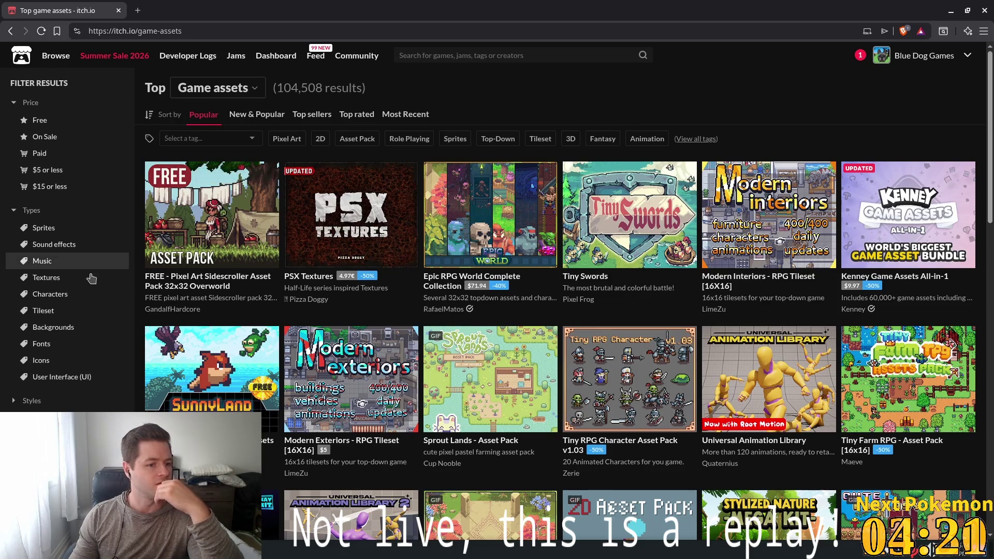
{"action": "left_click", "coordinate": [77, 245]}
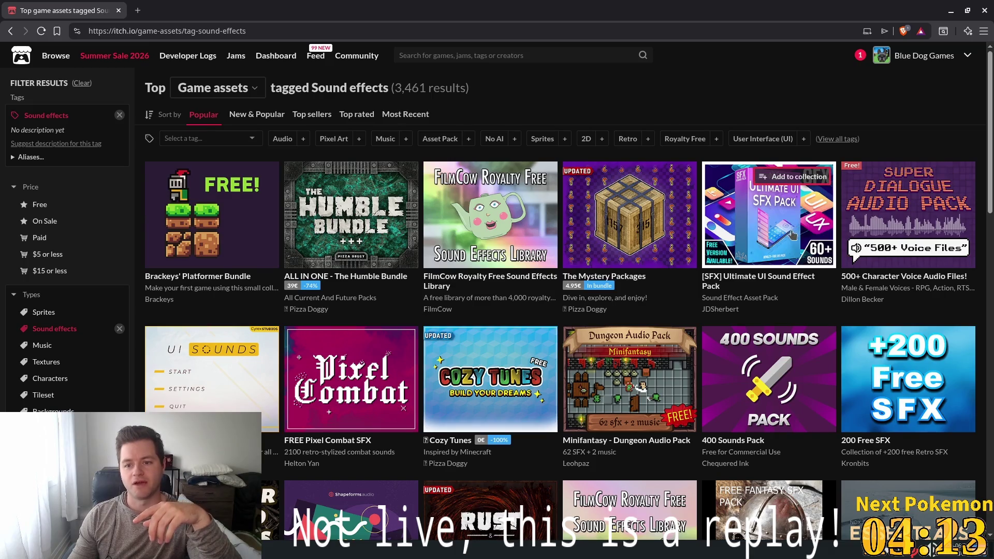
Open the Ultimate UI SFX Pack page and look through its description
{"action": "mouse_move", "coordinate": [792, 227]}
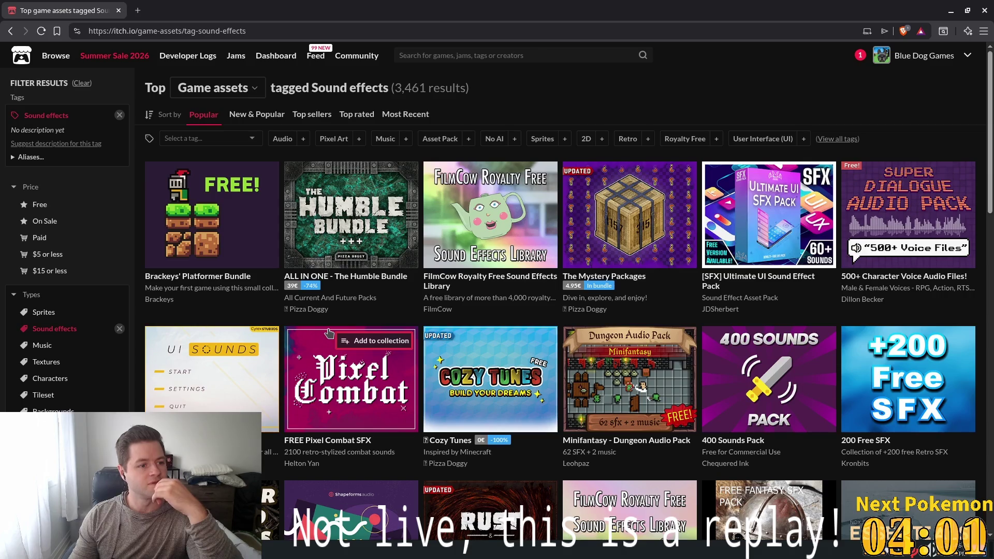
{"action": "mouse_move", "coordinate": [329, 332]}
{"action": "mouse_move", "coordinate": [322, 240]}
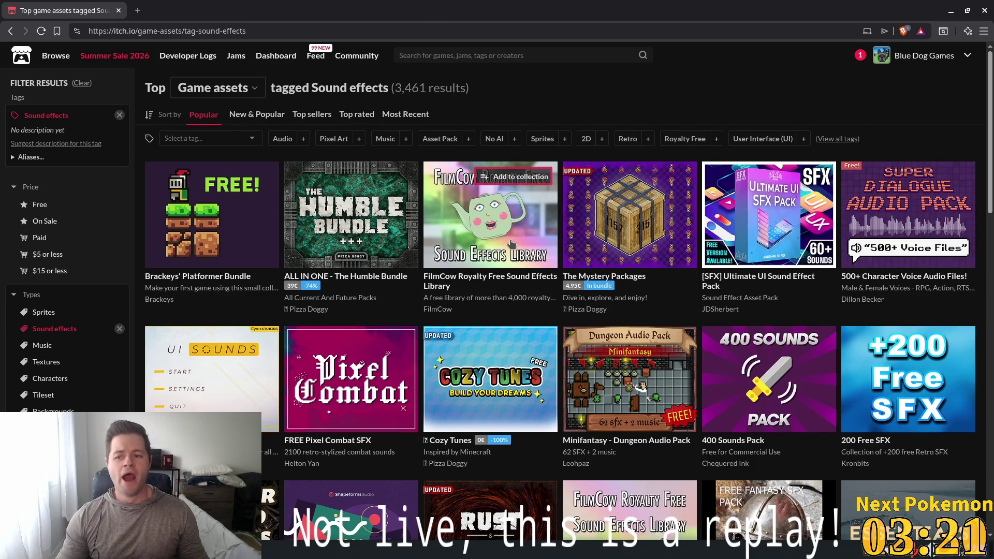
{"action": "mouse_move", "coordinate": [467, 184]}
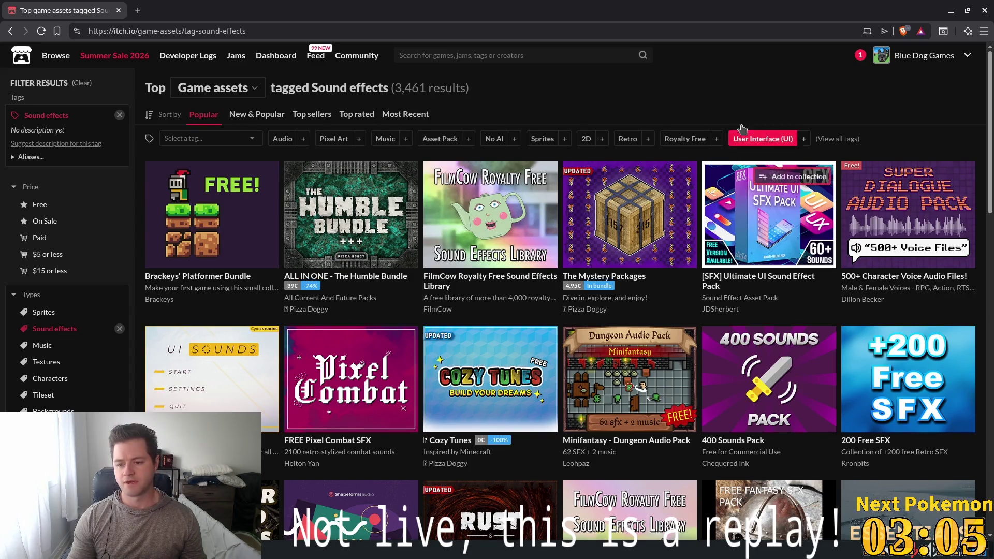
{"action": "left_click", "coordinate": [732, 236]}
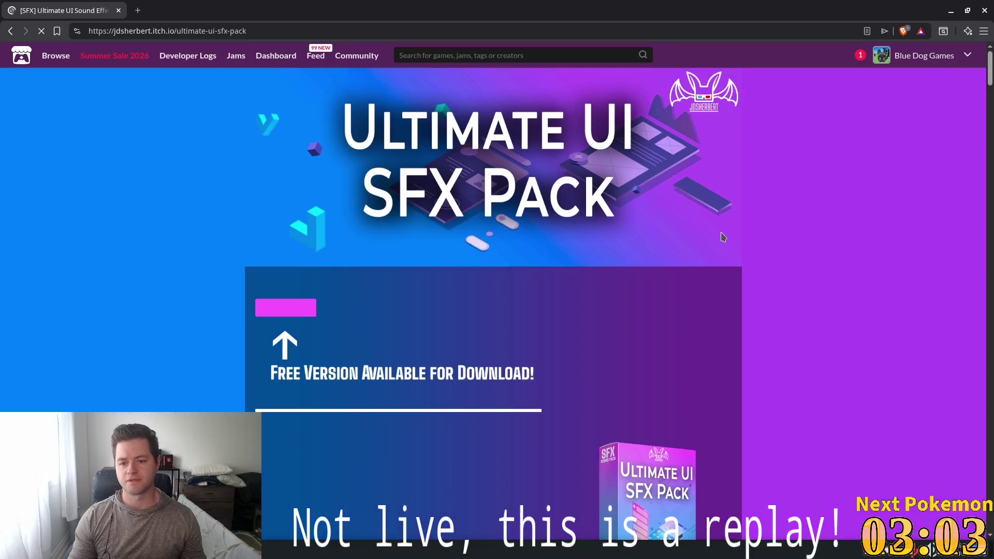
{"action": "scroll", "coordinate": [378, 190], "scroll_direction": "down", "scroll_amount": 2}
{"action": "scroll", "coordinate": [377, 191], "scroll_direction": "down", "scroll_amount": 10}
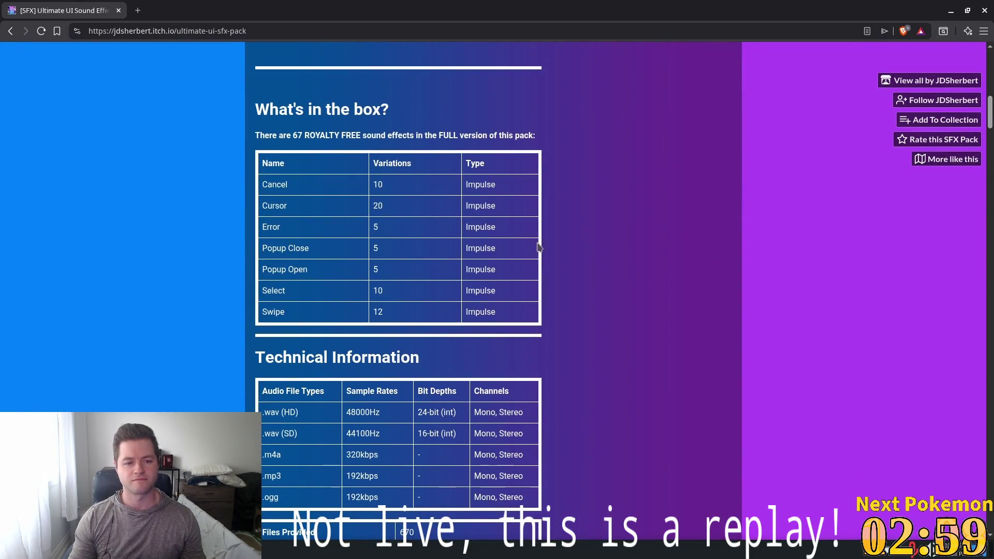
{"action": "scroll", "coordinate": [544, 257], "scroll_direction": "down", "scroll_amount": 5}
{"action": "scroll", "coordinate": [544, 258], "scroll_direction": "down", "scroll_amount": 8}
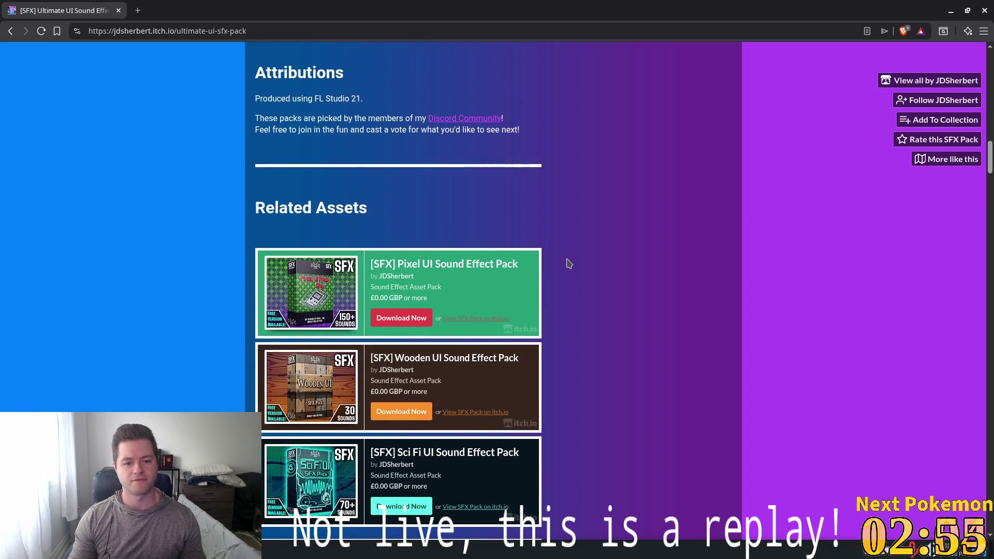
Start Download Now and skip paying with 'No thanks, just take me to the downloads'
{"action": "scroll", "coordinate": [570, 262], "scroll_direction": "up", "scroll_amount": 13}
{"action": "scroll", "coordinate": [570, 262], "scroll_direction": "up", "scroll_amount": 12}
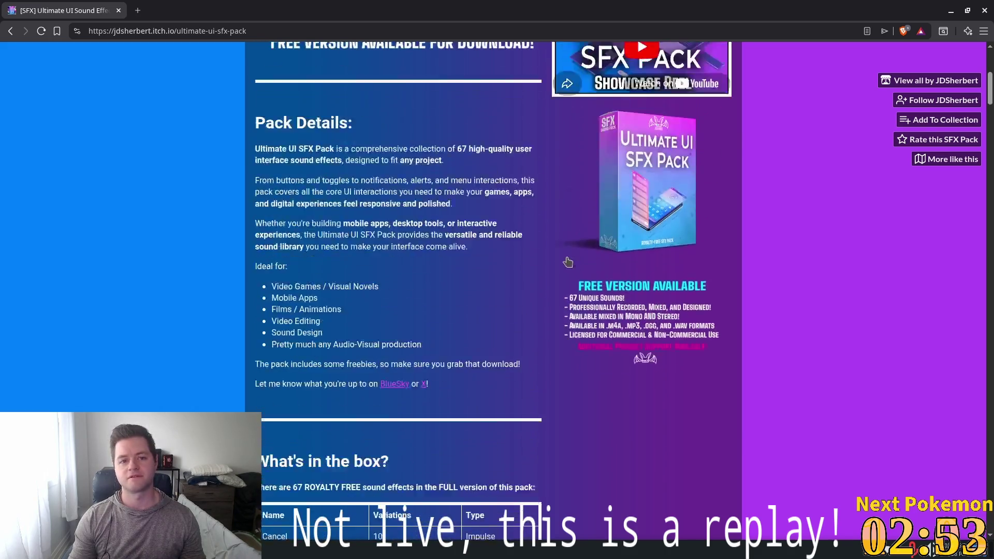
{"action": "left_click", "coordinate": [298, 310]}
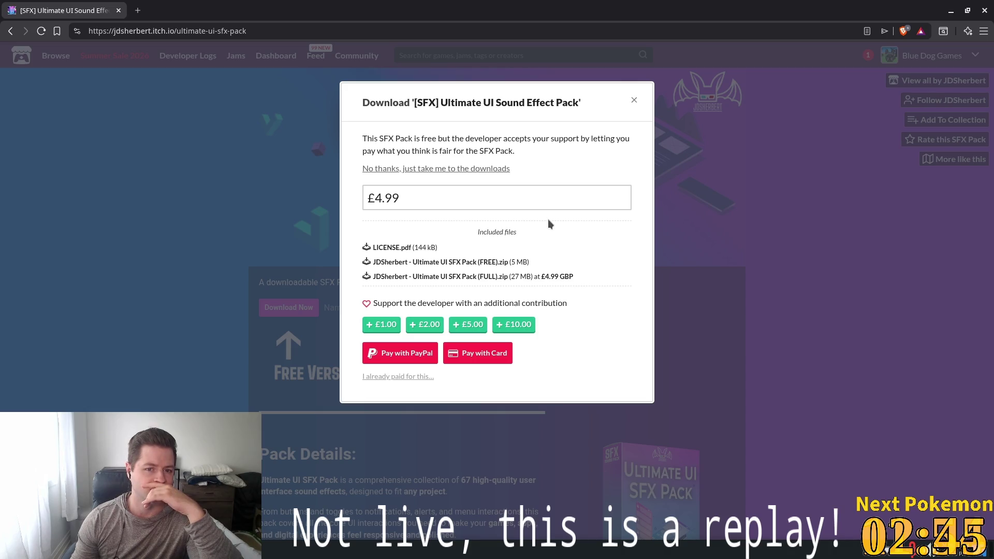
{"action": "left_click", "coordinate": [421, 167]}
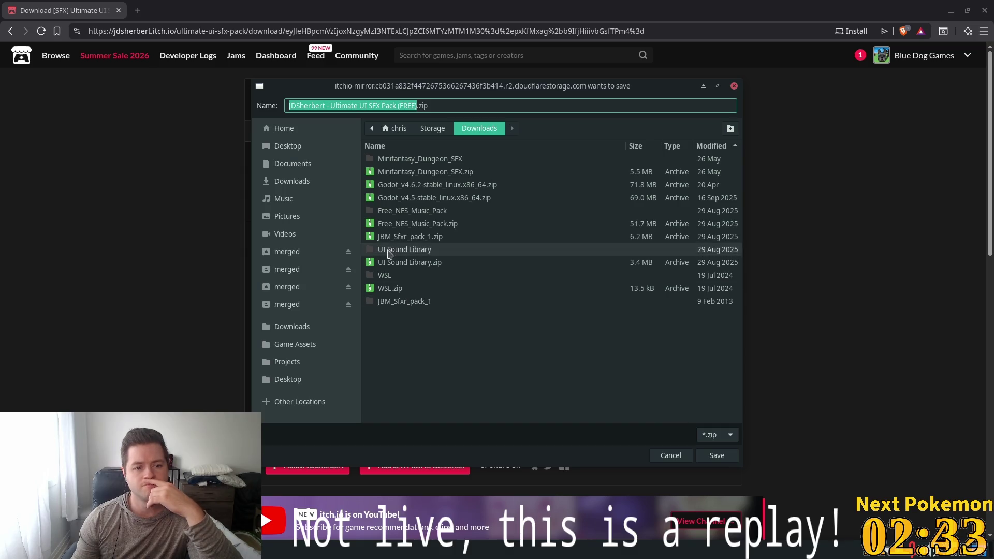
Navigate the save dialog to the Game Assets folder
{"action": "left_click", "coordinate": [313, 345]}
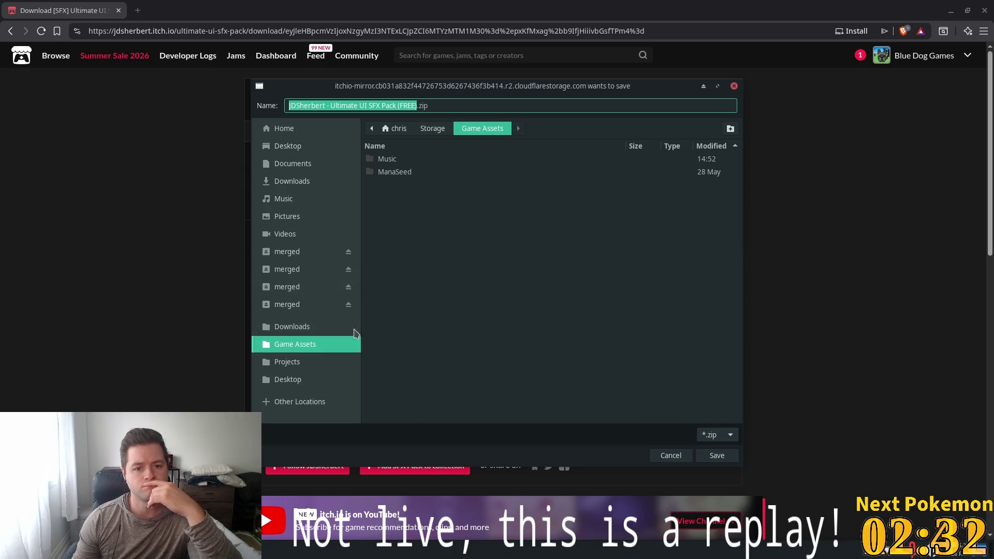
{"action": "double_click", "coordinate": [416, 159]}
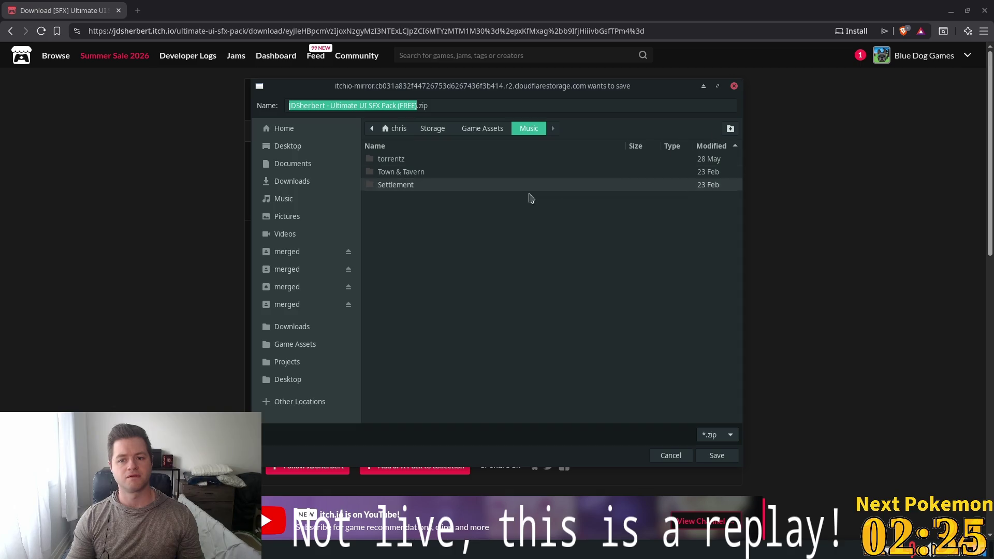
{"action": "left_click", "coordinate": [482, 129]}
{"action": "right_click", "coordinate": [498, 162]}
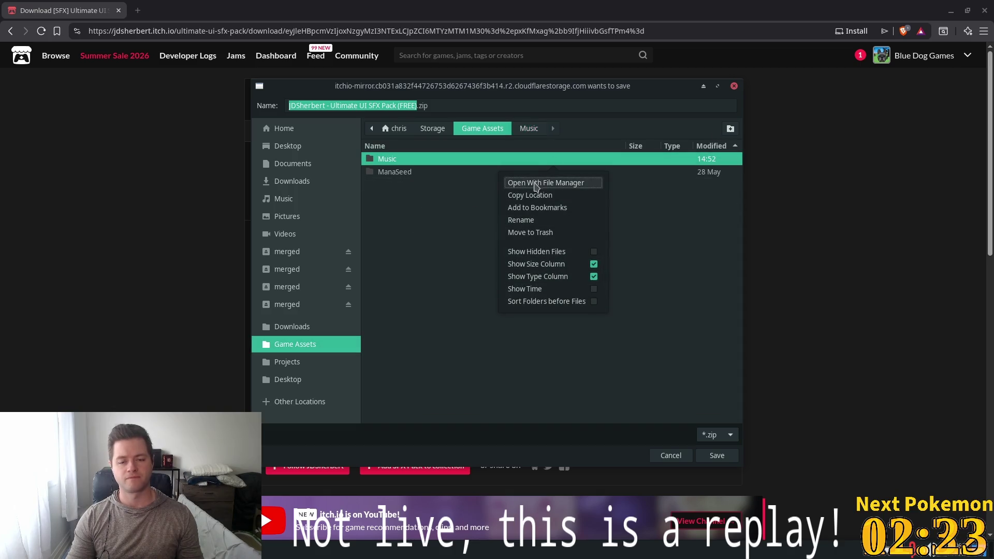
{"action": "left_click", "coordinate": [731, 130]}
Create a Sounds folder with SFX inside it and save the zip there
{"action": "left_click", "coordinate": [730, 131]}
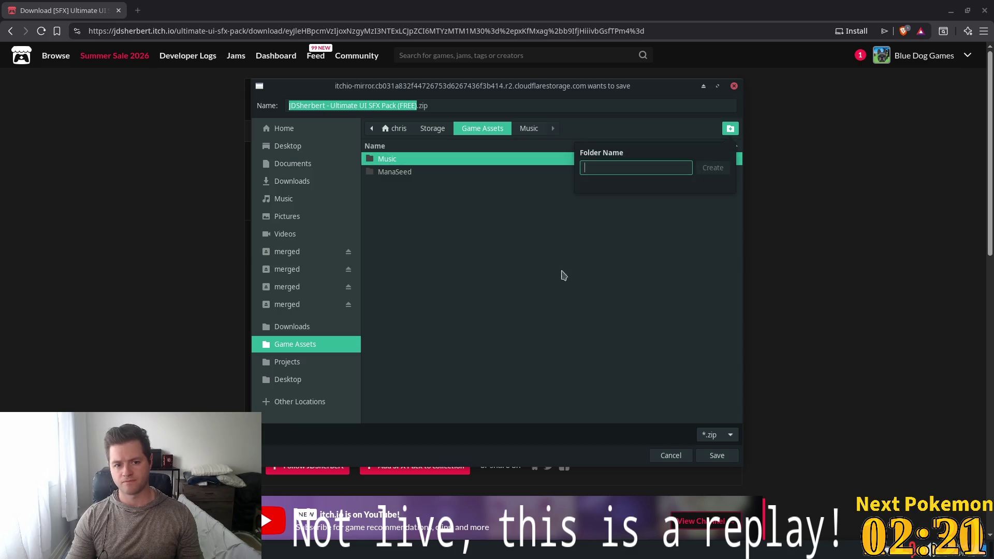
{"action": "type", "text": "Sounds"}
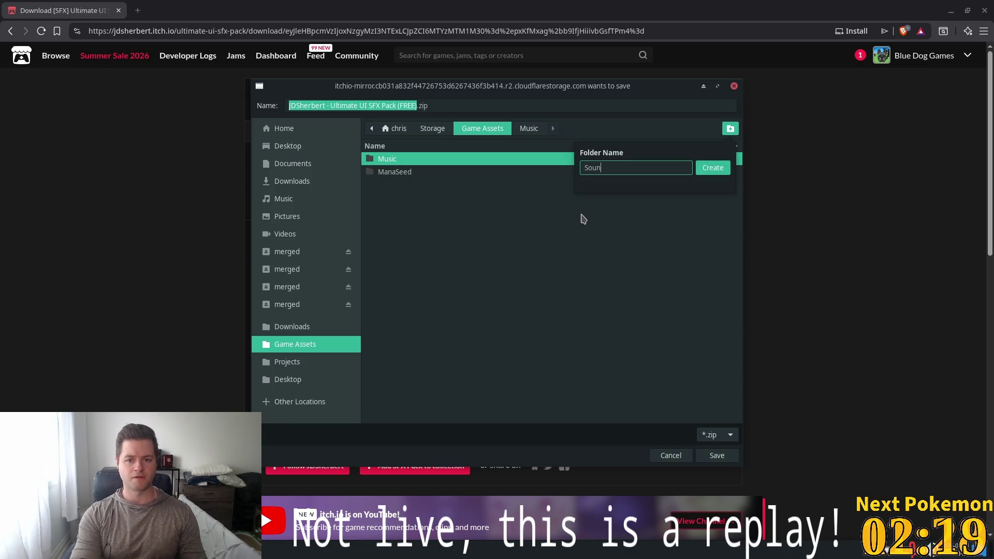
{"action": "key", "text": "Return"}
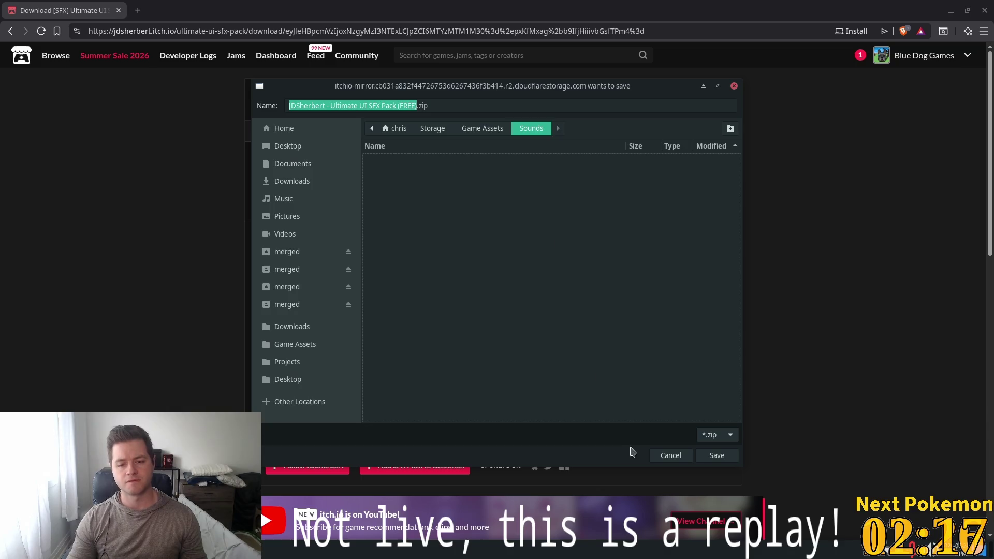
{"action": "left_click", "coordinate": [728, 134]}
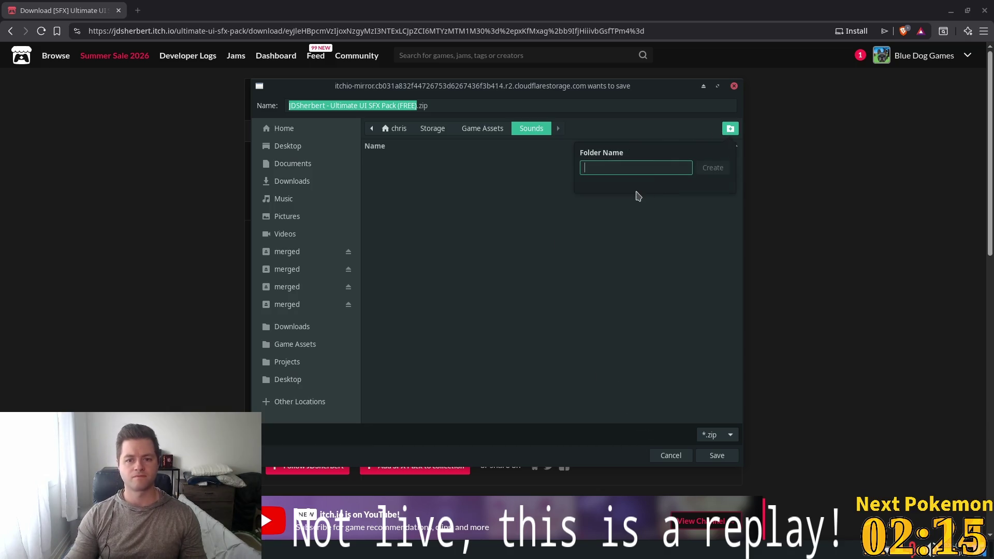
{"action": "type", "text": "SFX"}
{"action": "key", "text": "Return"}
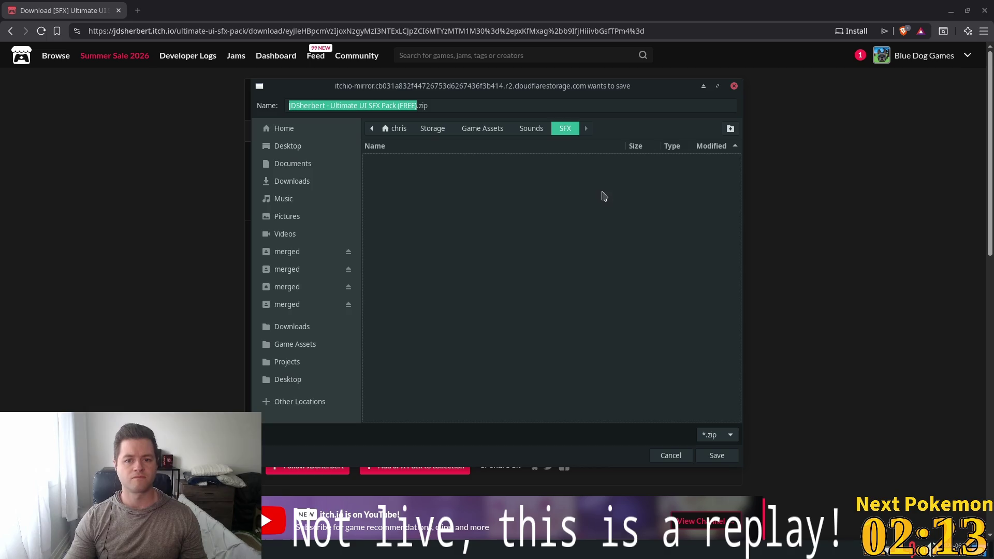
{"action": "key", "text": "Return"}
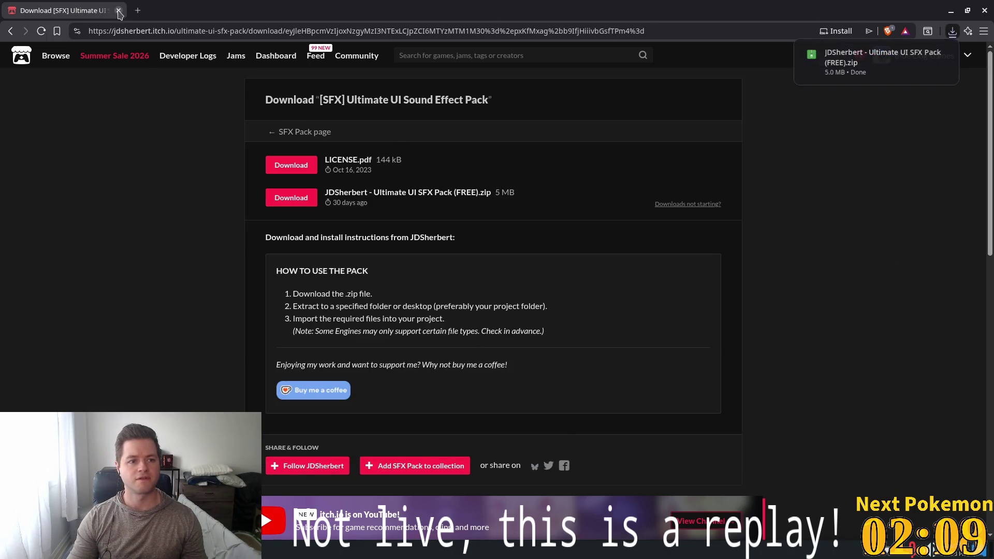
{"action": "key", "text": "alt+Tab"}
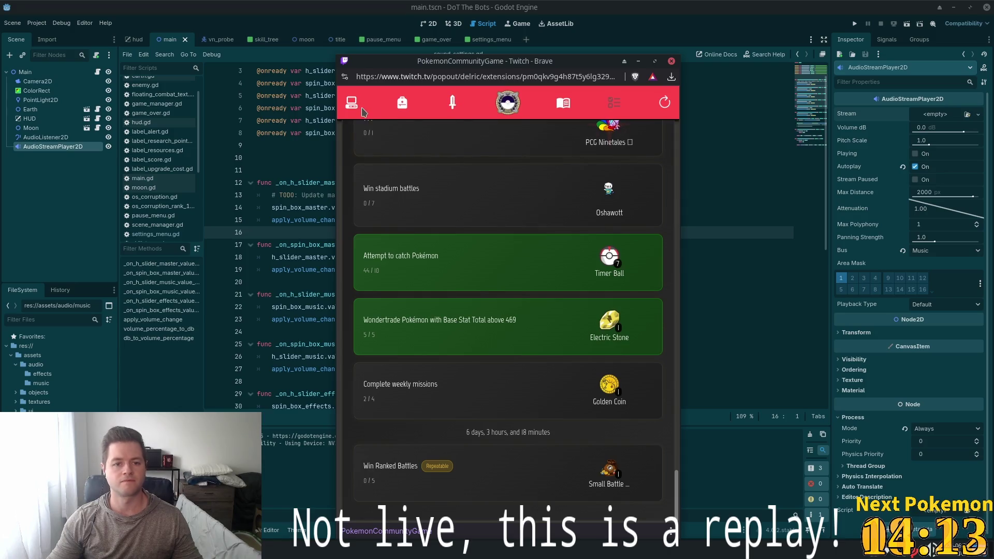
Search the collection for Kadabra and view both Kadabra entries' details
{"action": "left_click", "coordinate": [353, 103]}
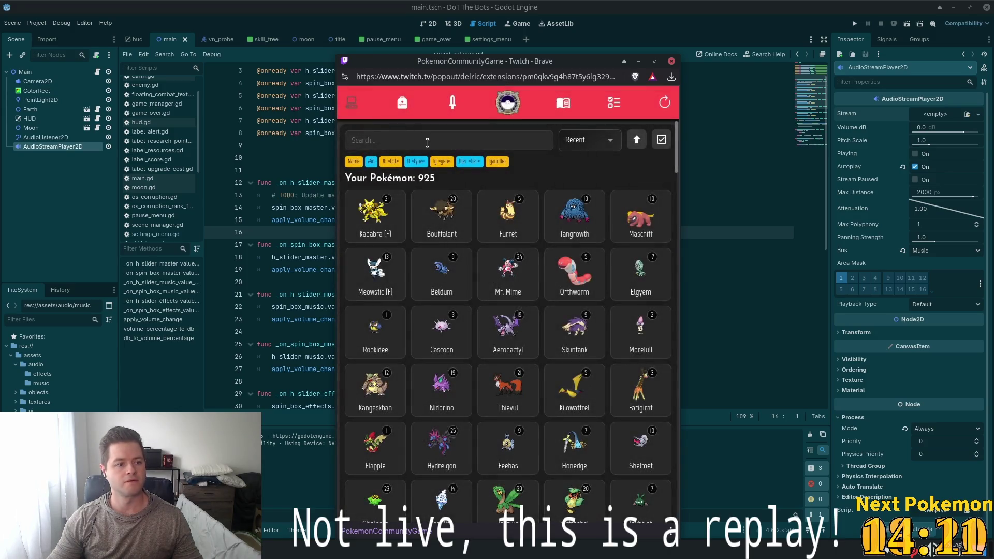
{"action": "left_click", "coordinate": [437, 139]}
{"action": "type", "text": "kada"}
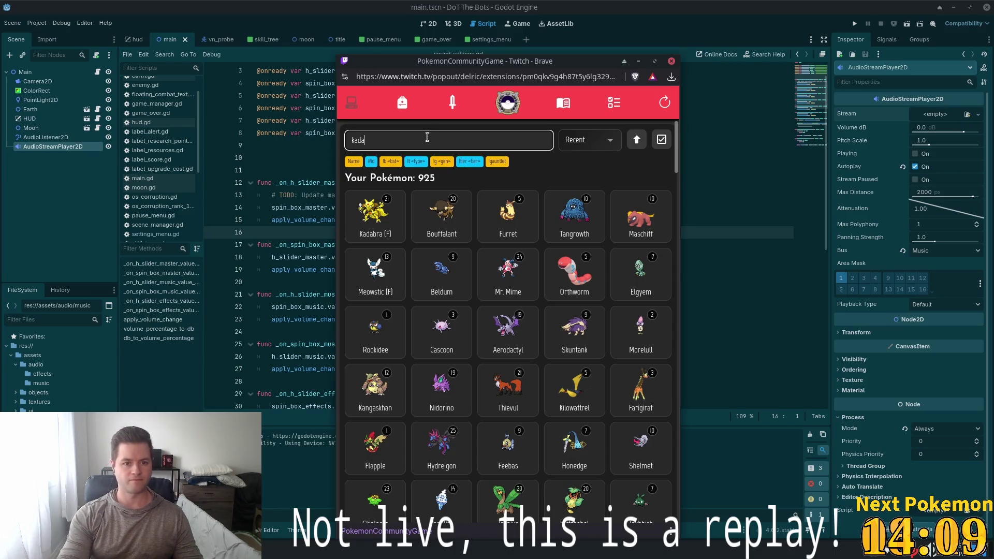
{"action": "type", "text": "b"}
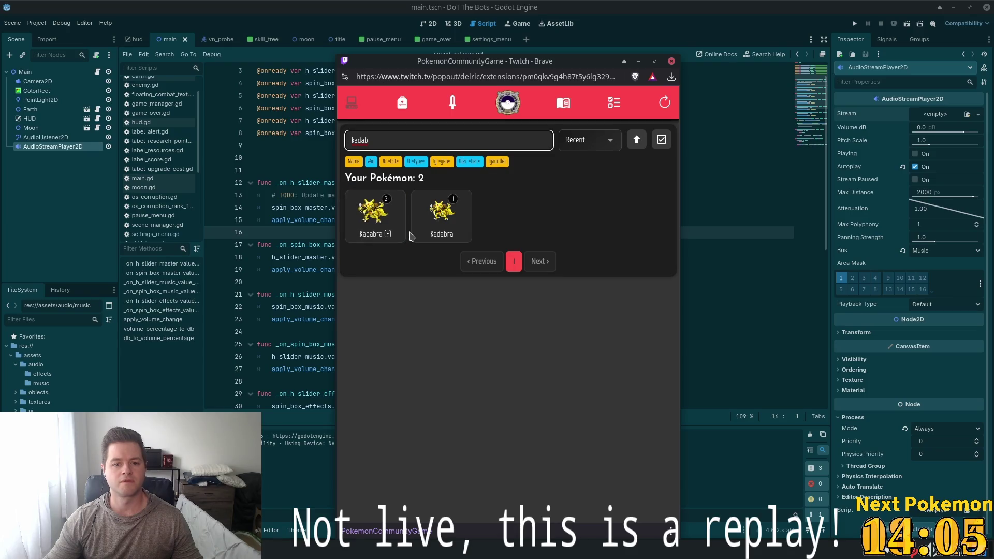
{"action": "left_click", "coordinate": [440, 215]}
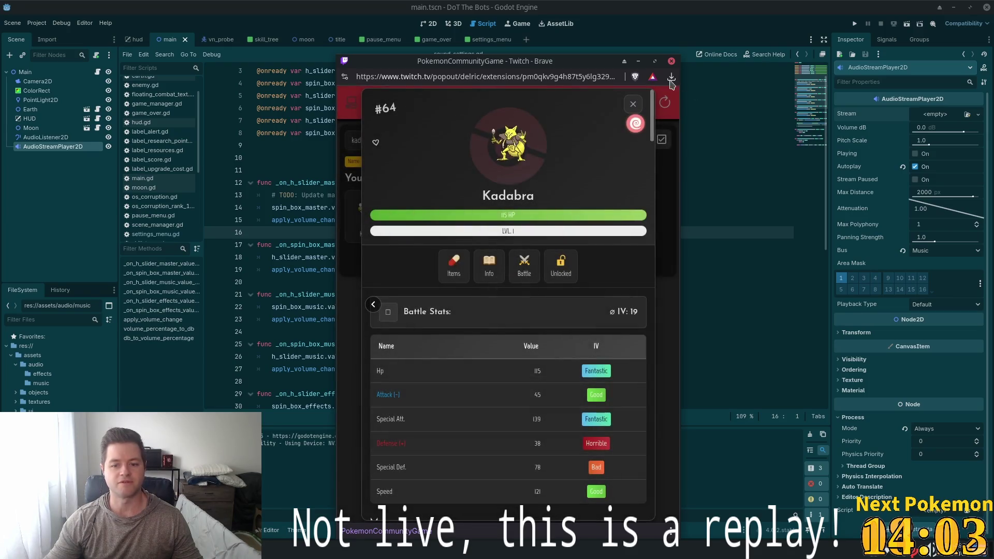
{"action": "left_click", "coordinate": [633, 106]}
{"action": "left_click", "coordinate": [373, 215]}
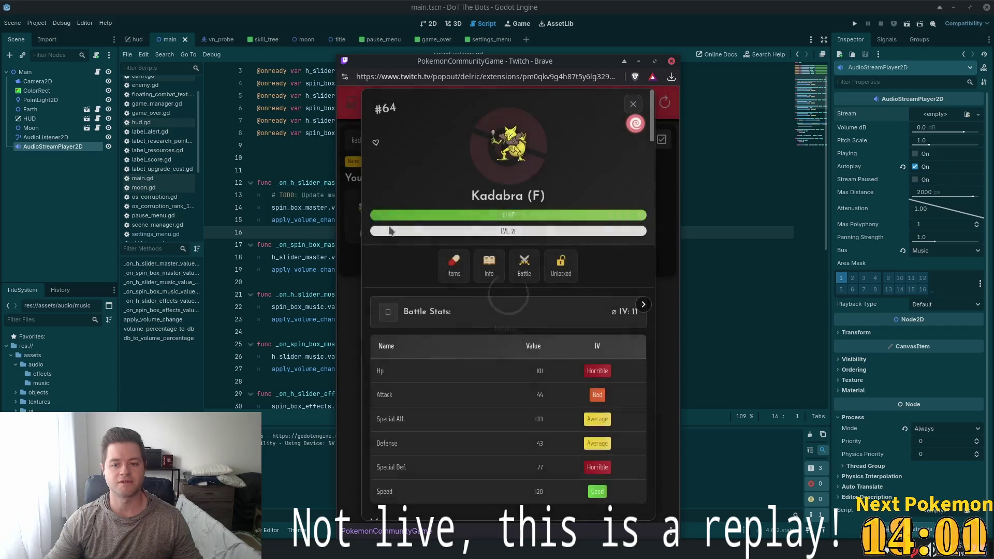
{"action": "left_click", "coordinate": [633, 104]}
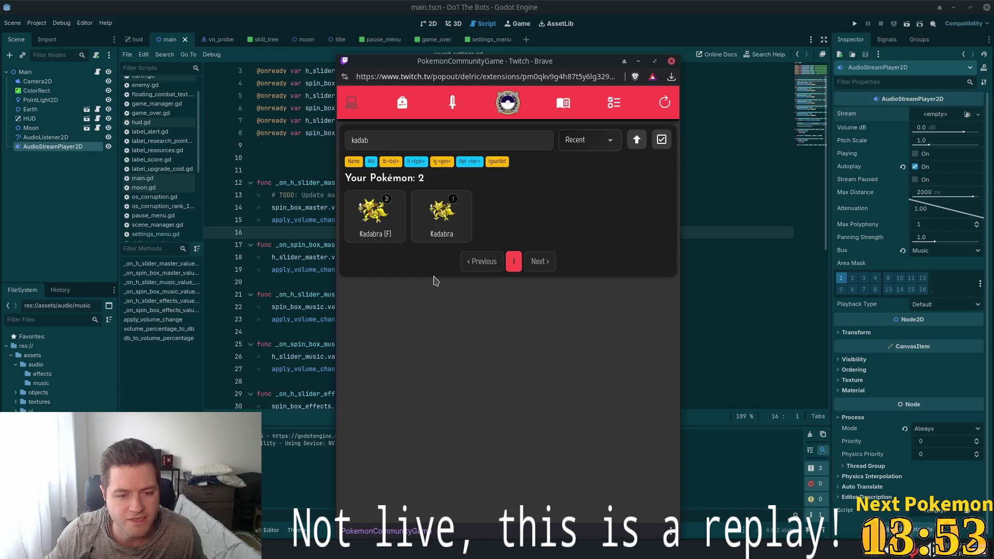
Clear the search and sort all Pokémon by Level
{"action": "double_click", "coordinate": [445, 139]}
{"action": "key", "text": "BackSpace"}
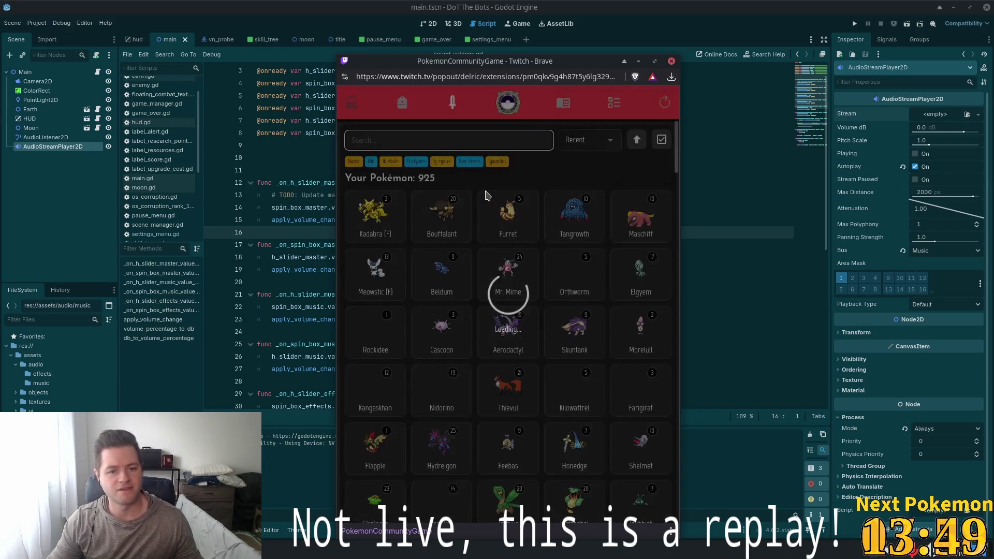
{"action": "left_click", "coordinate": [599, 143]}
{"action": "scroll", "coordinate": [599, 193], "scroll_direction": "down", "scroll_amount": 3}
{"action": "scroll", "coordinate": [601, 197], "scroll_direction": "down", "scroll_amount": 2}
{"action": "scroll", "coordinate": [604, 204], "scroll_direction": "up", "scroll_amount": 5}
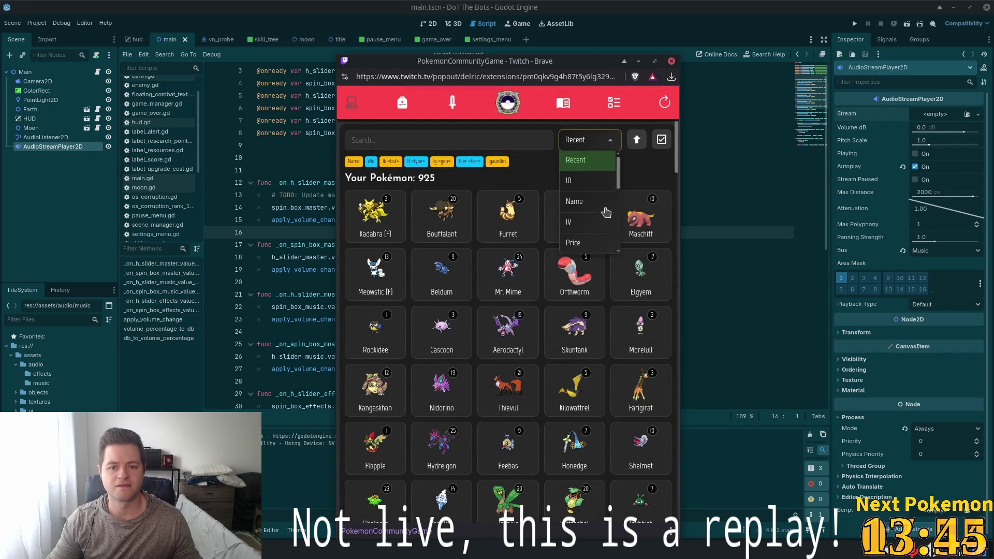
{"action": "scroll", "coordinate": [604, 208], "scroll_direction": "down", "scroll_amount": 3}
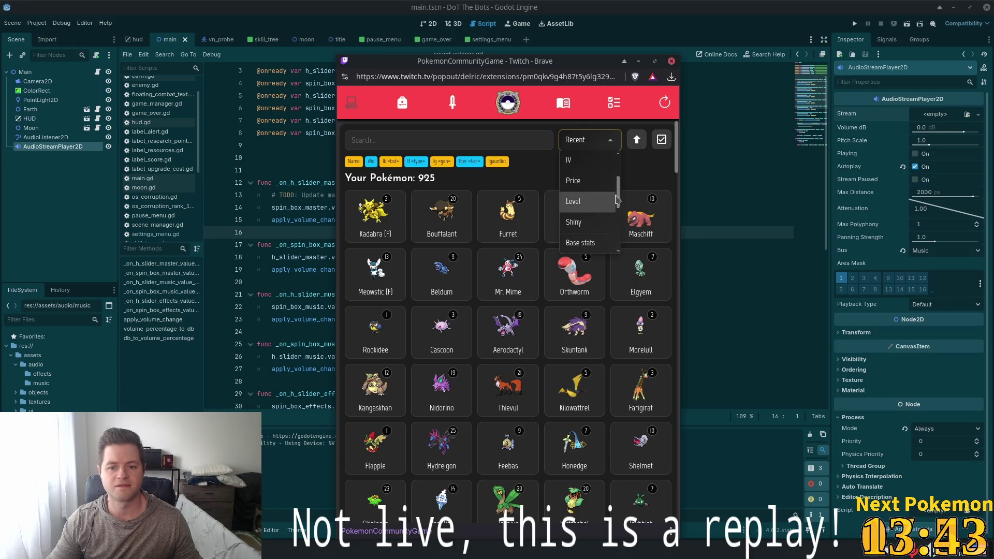
{"action": "left_click", "coordinate": [605, 205]}
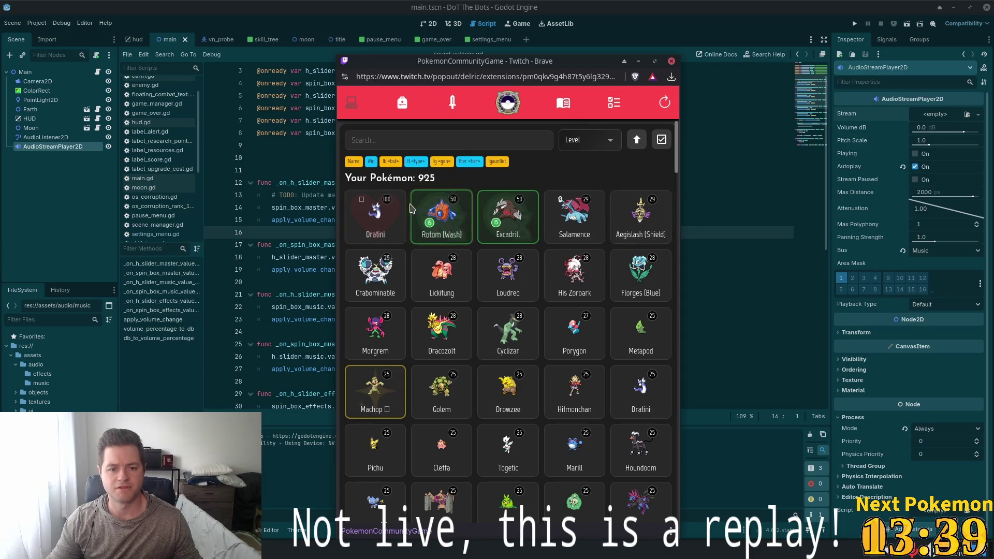
Search the collection for 'dratini', then clear the search
{"action": "left_click", "coordinate": [489, 134]}
{"action": "type", "text": "dratini"}
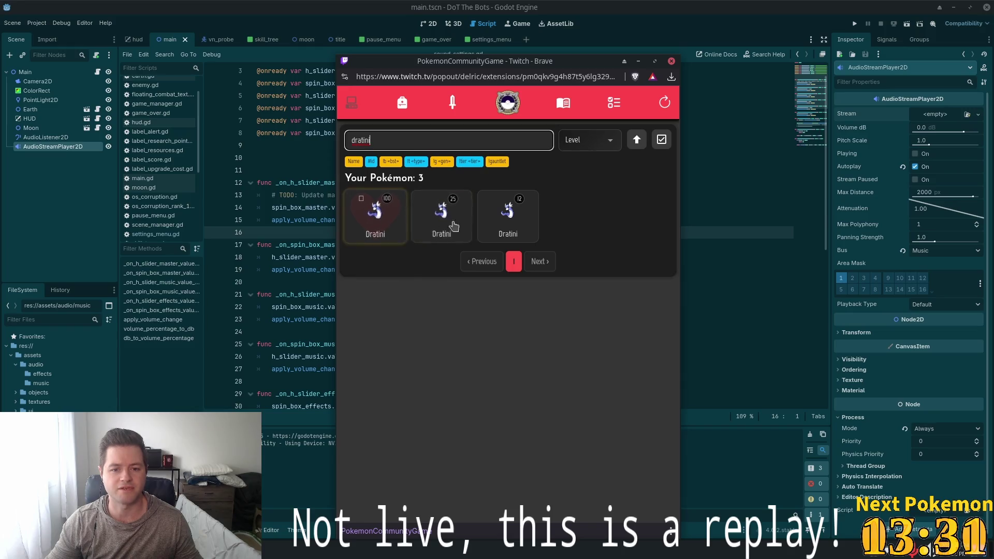
{"action": "left_click_drag", "start_coordinate": [399, 143], "coordinate": [224, 140]}
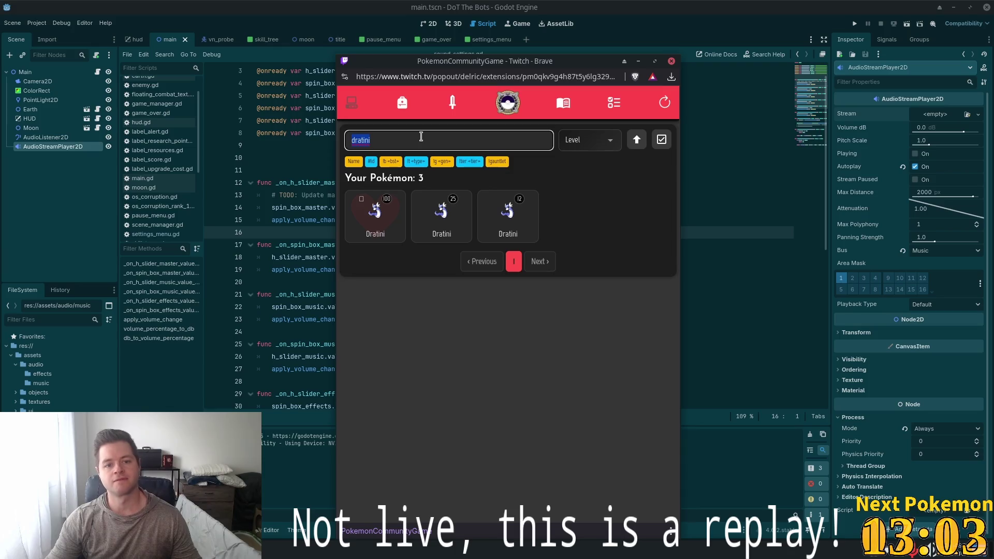
{"action": "key", "text": "BackSpace"}
{"action": "key", "text": "BackSpace"}
{"action": "key", "text": "BackSpace"}
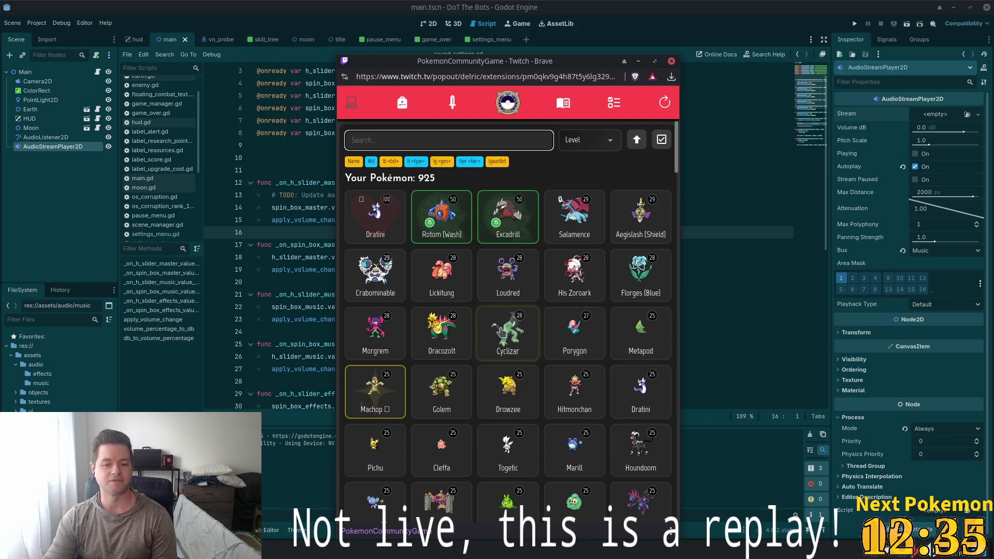
View Cyclizar's battle stats, then close the PokemonCommunityGame popup
{"action": "left_click", "coordinate": [500, 336]}
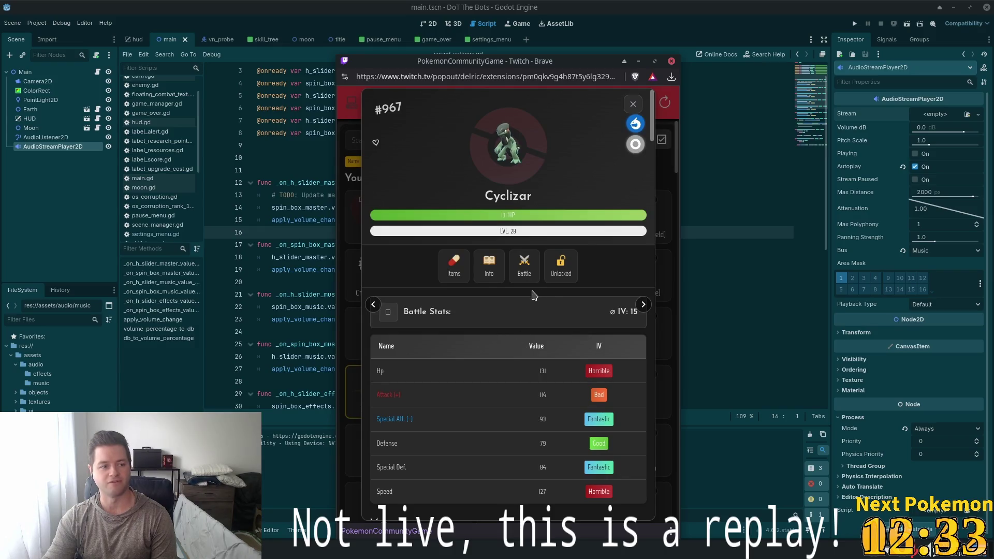
{"action": "left_click", "coordinate": [633, 106]}
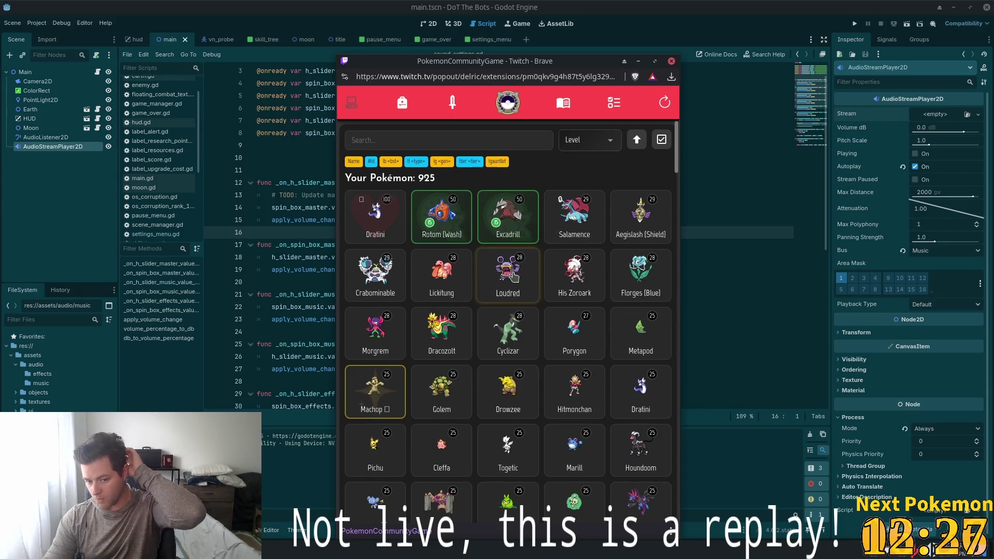
{"action": "scroll", "coordinate": [511, 274], "scroll_direction": "down", "scroll_amount": 6}
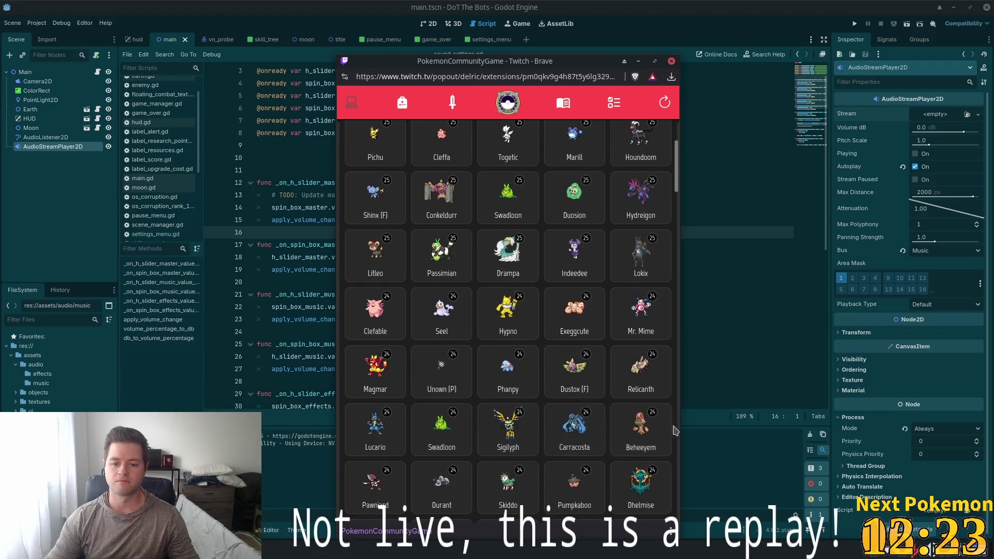
{"action": "scroll", "coordinate": [486, 284], "scroll_direction": "up", "scroll_amount": 6}
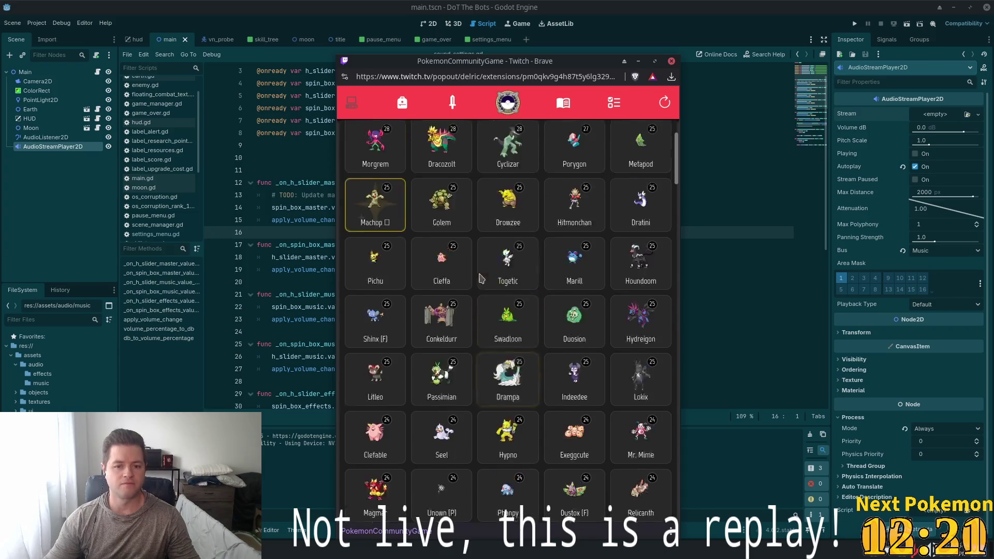
{"action": "left_click", "coordinate": [699, 6]}
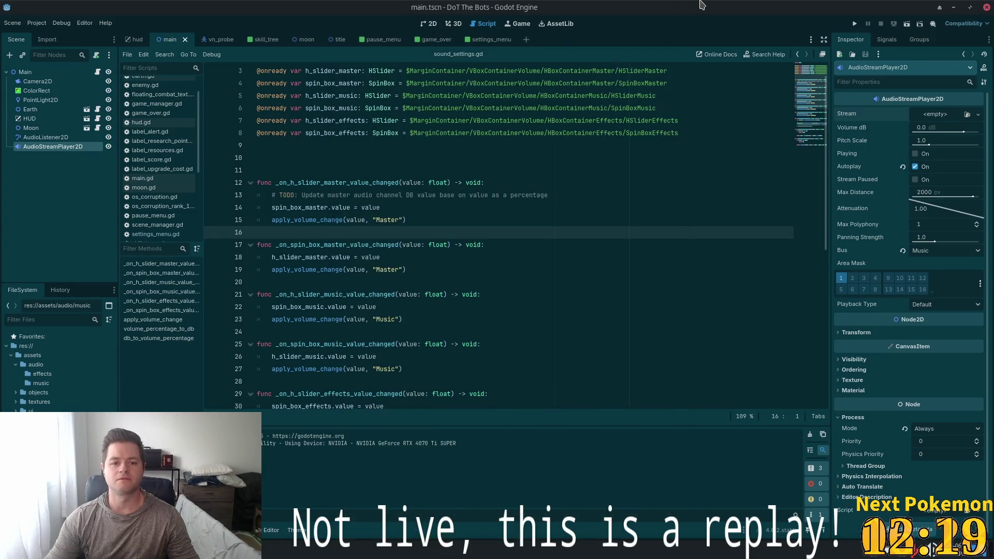
In Thunar, go up to Game Assets and drag the Music folder into Sounds
{"action": "left_click", "coordinate": [522, 147]}
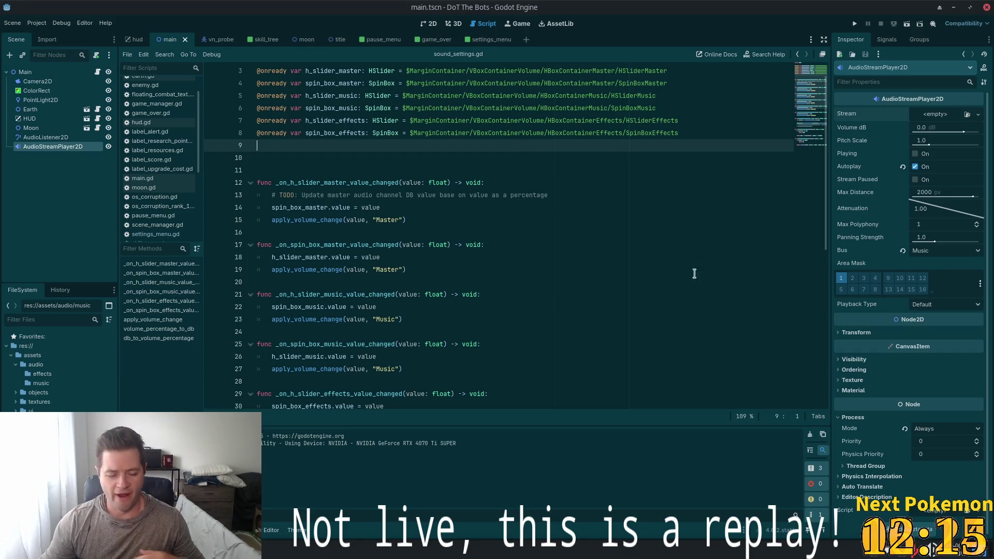
{"action": "key", "text": "alt+Tab"}
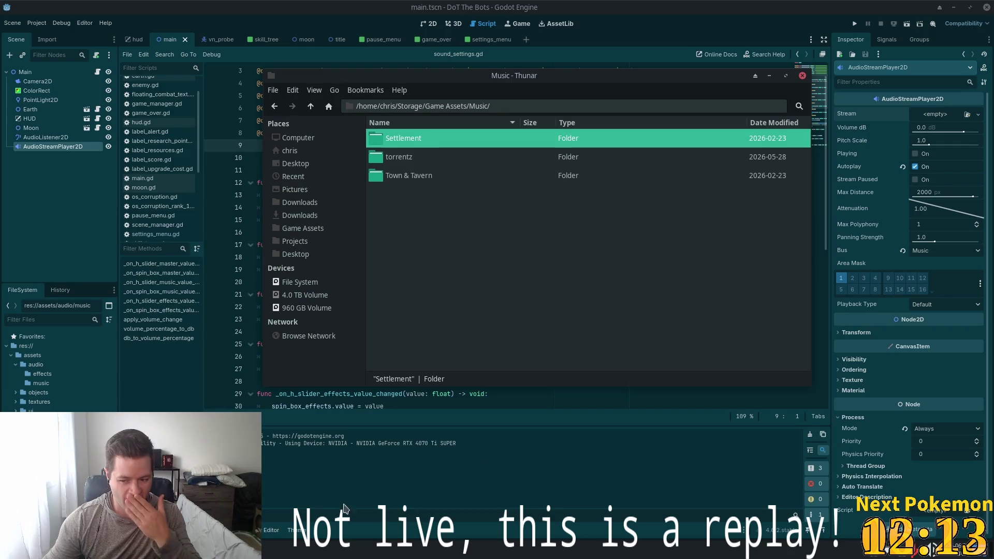
{"action": "left_click", "coordinate": [472, 222]}
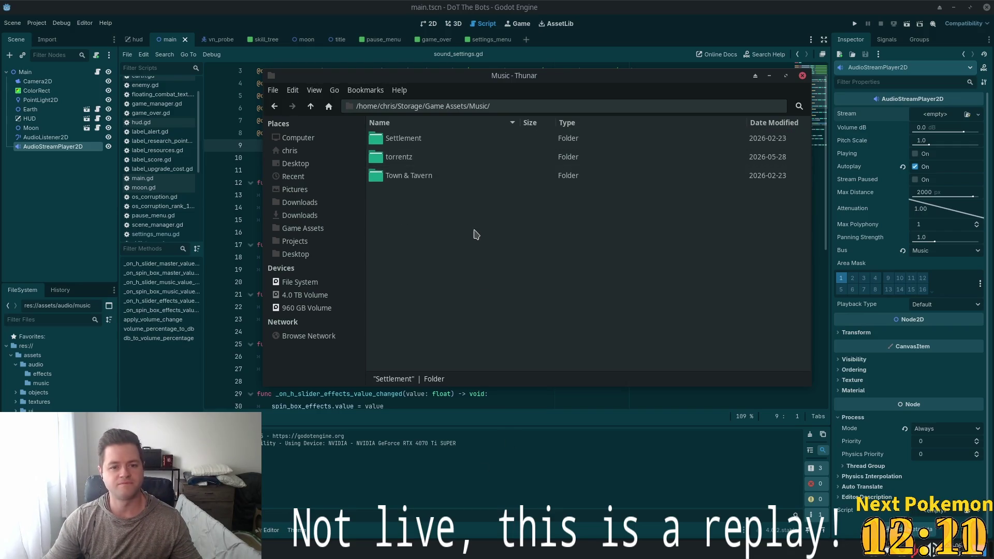
{"action": "left_click", "coordinate": [311, 106]}
{"action": "double_click", "coordinate": [418, 178]}
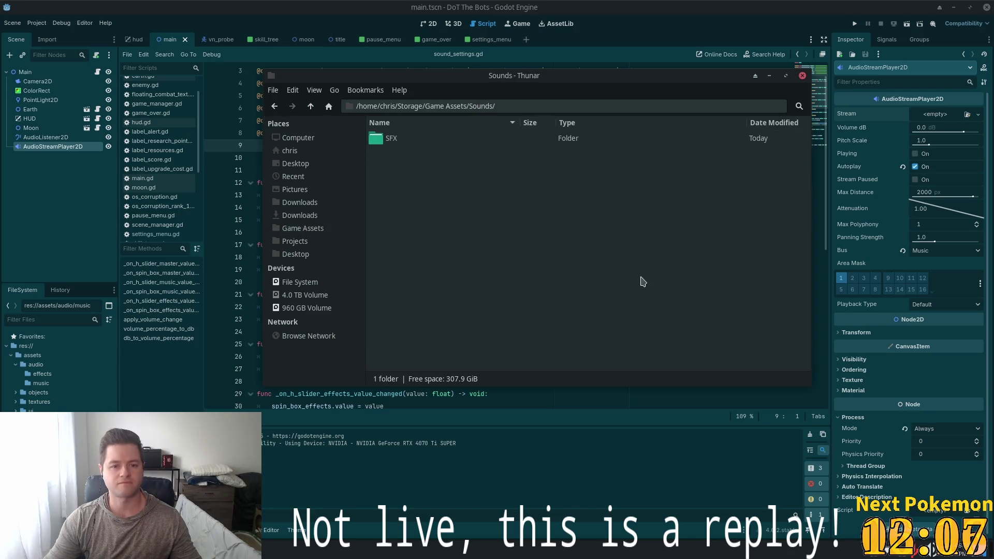
{"action": "left_click", "coordinate": [311, 106]}
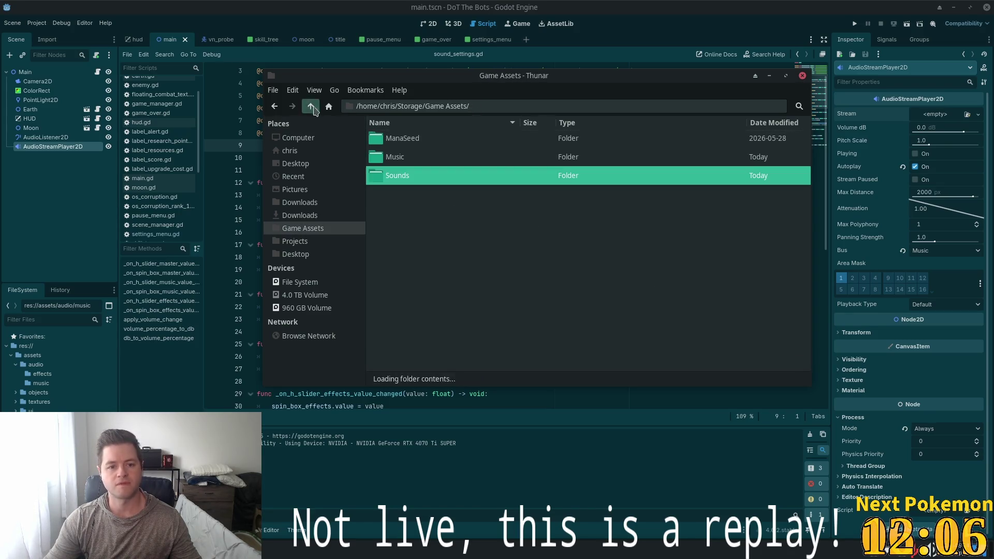
{"action": "left_click", "coordinate": [412, 158]}
{"action": "left_click_drag", "start_coordinate": [412, 158], "coordinate": [413, 167]}
{"action": "double_click", "coordinate": [414, 158]}
Open Sounds/SFX and extract the Ultimate UI SFX Pack zip into its own folder
{"action": "left_click", "coordinate": [399, 158]}
{"action": "double_click", "coordinate": [399, 158]}
{"action": "right_click", "coordinate": [422, 138]}
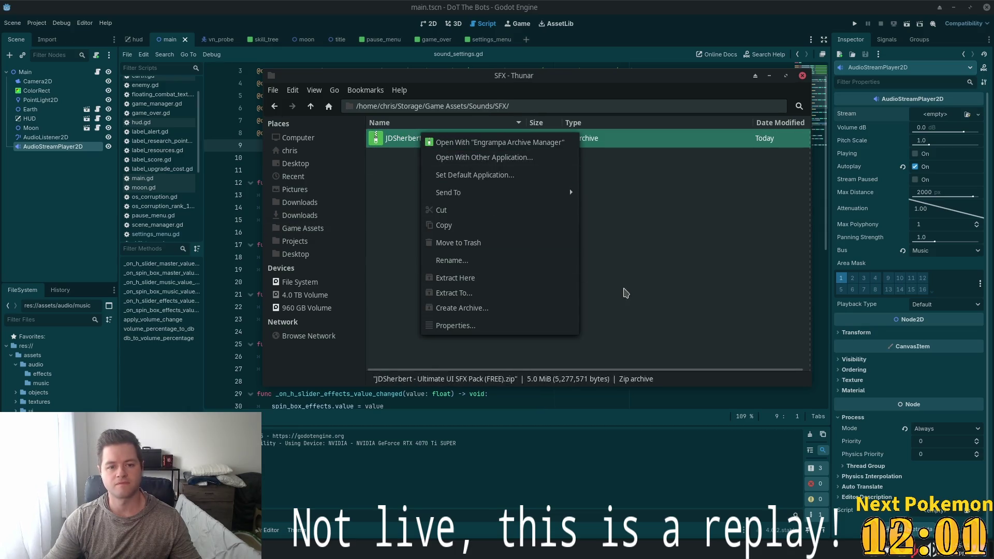
{"action": "left_click", "coordinate": [688, 281]}
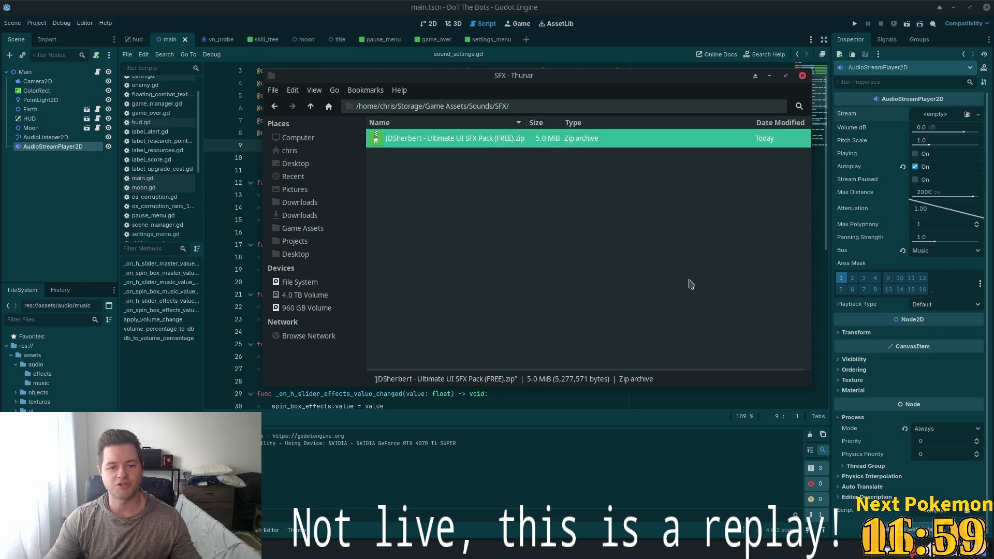
{"action": "right_click", "coordinate": [434, 149]}
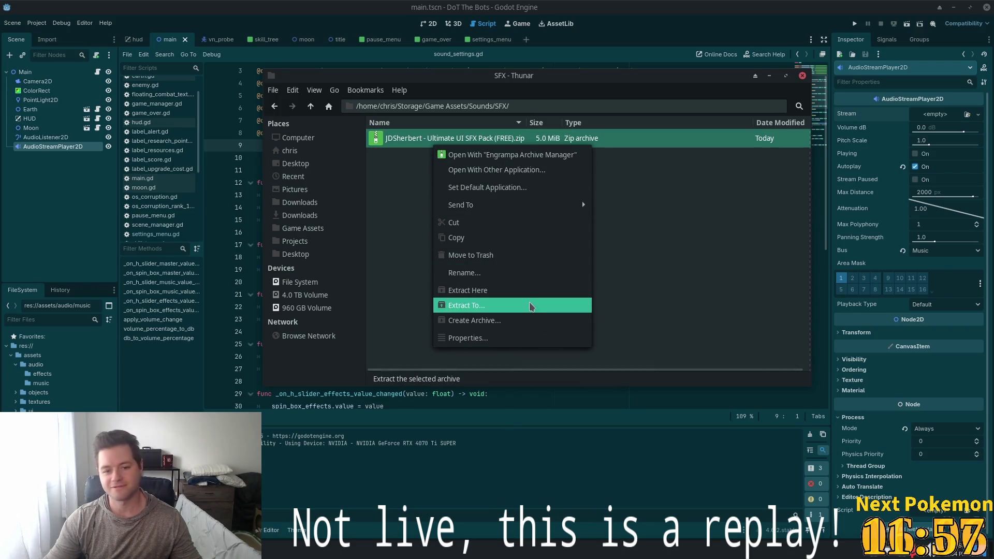
{"action": "left_click", "coordinate": [524, 290]}
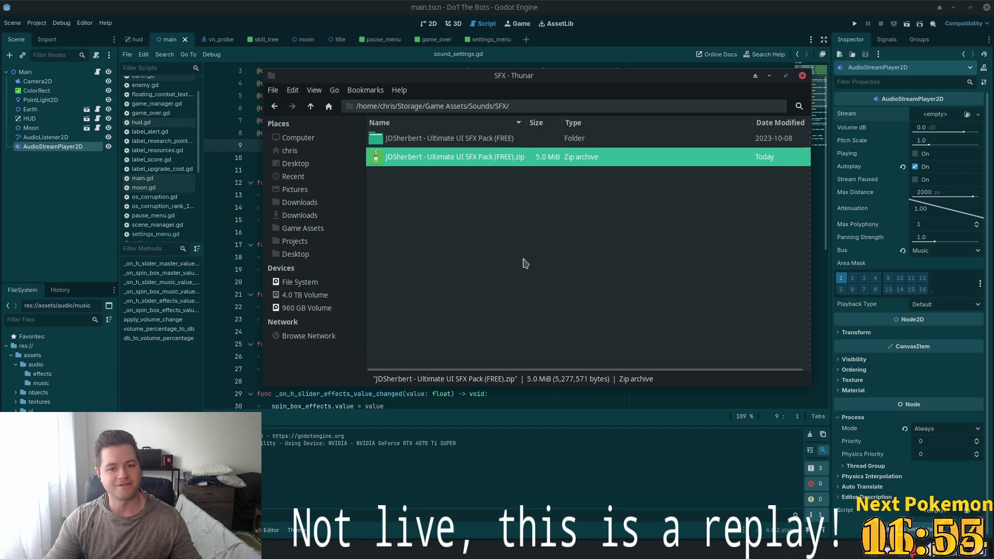
Open the pack's Mono/ogg folder and play 'Cursor - 1.ogg' to preview it
{"action": "double_click", "coordinate": [407, 139]}
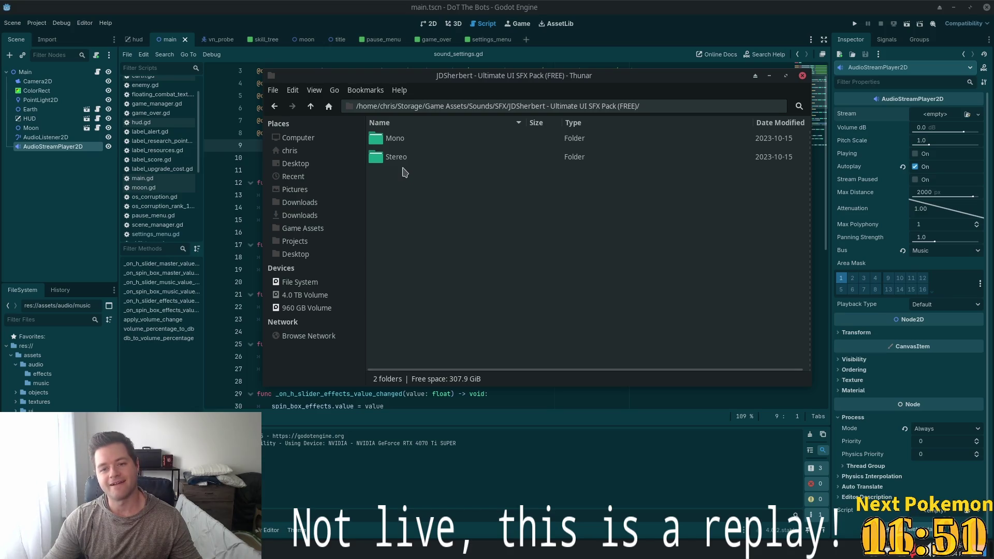
{"action": "double_click", "coordinate": [384, 159]}
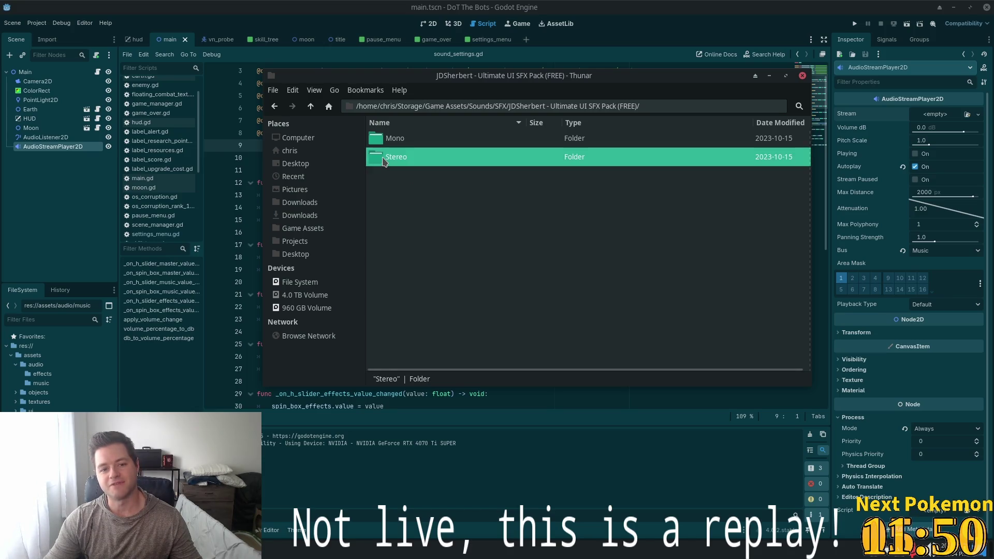
{"action": "left_click", "coordinate": [310, 106]}
{"action": "left_click", "coordinate": [391, 145]}
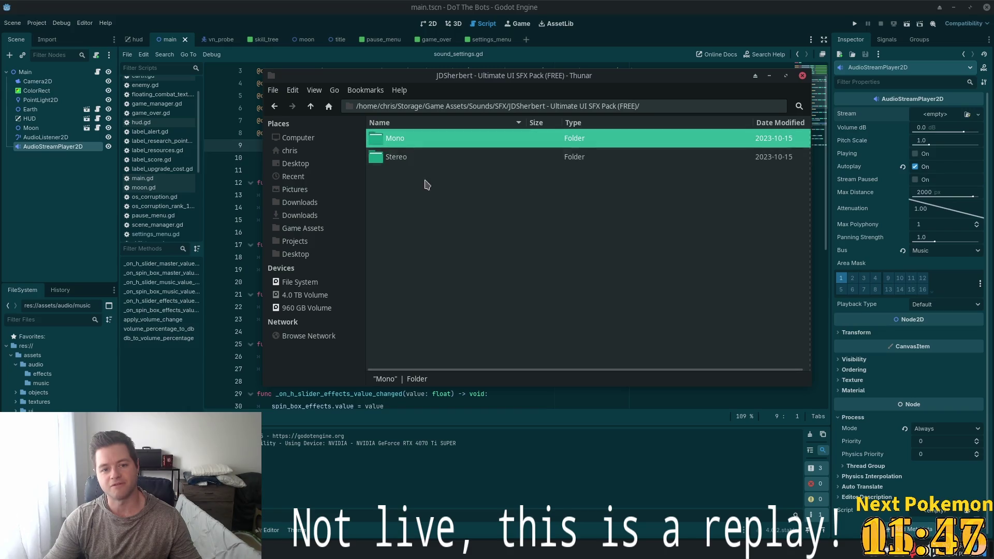
{"action": "double_click", "coordinate": [391, 141]}
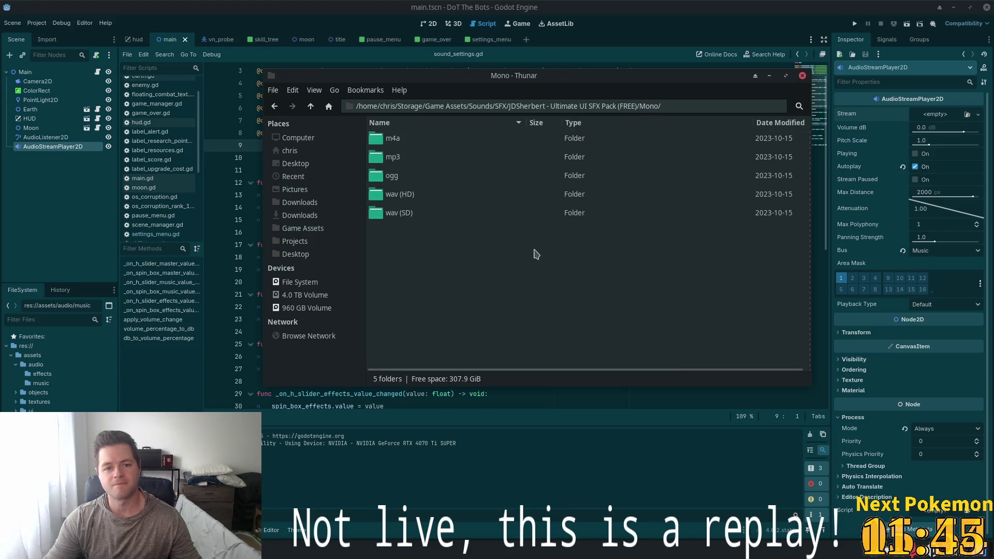
{"action": "double_click", "coordinate": [393, 176]}
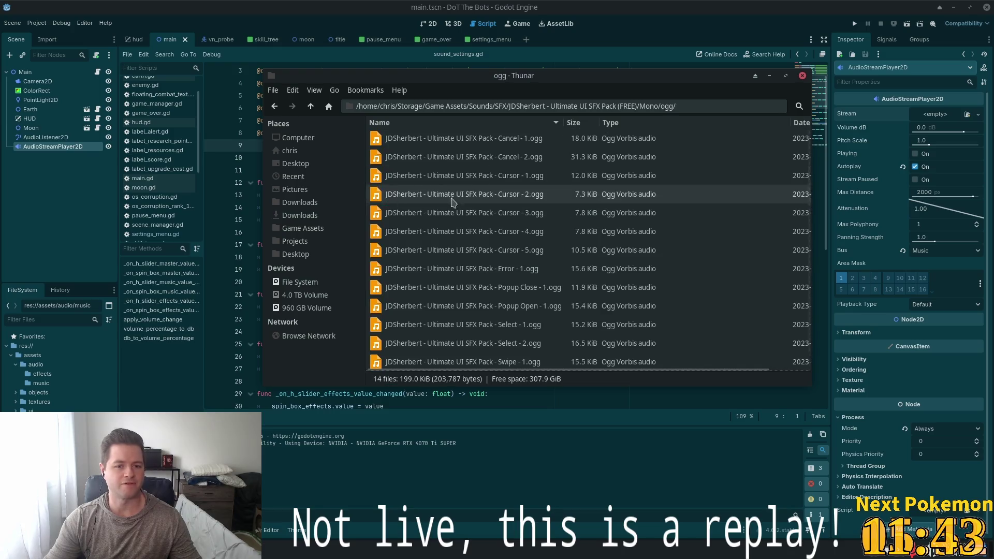
{"action": "left_click", "coordinate": [311, 107]}
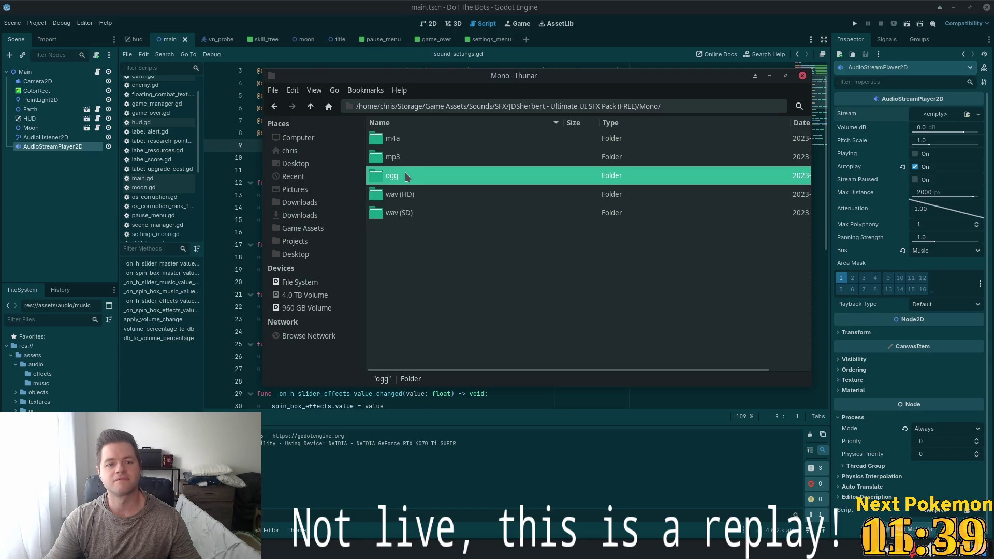
{"action": "double_click", "coordinate": [575, 175]}
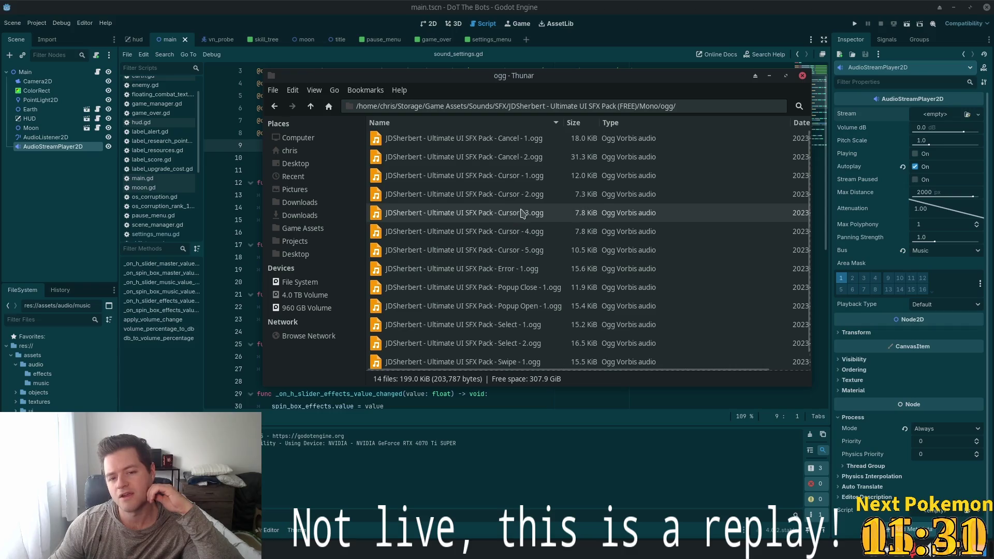
{"action": "double_click", "coordinate": [482, 178]}
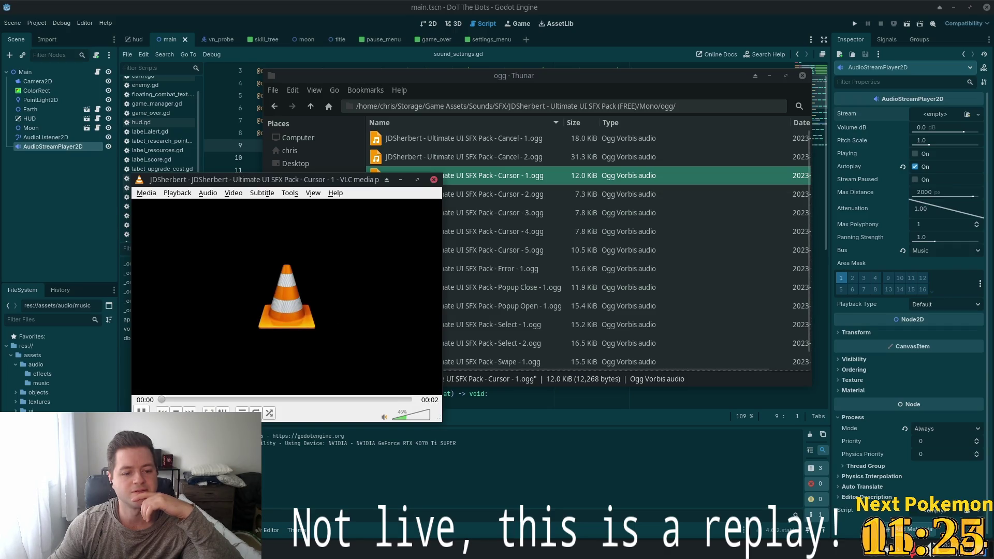
Preview the Cursor - 2, Cursor - 3 and Cursor - 4 sounds in VLC
{"action": "left_click", "coordinate": [434, 180]}
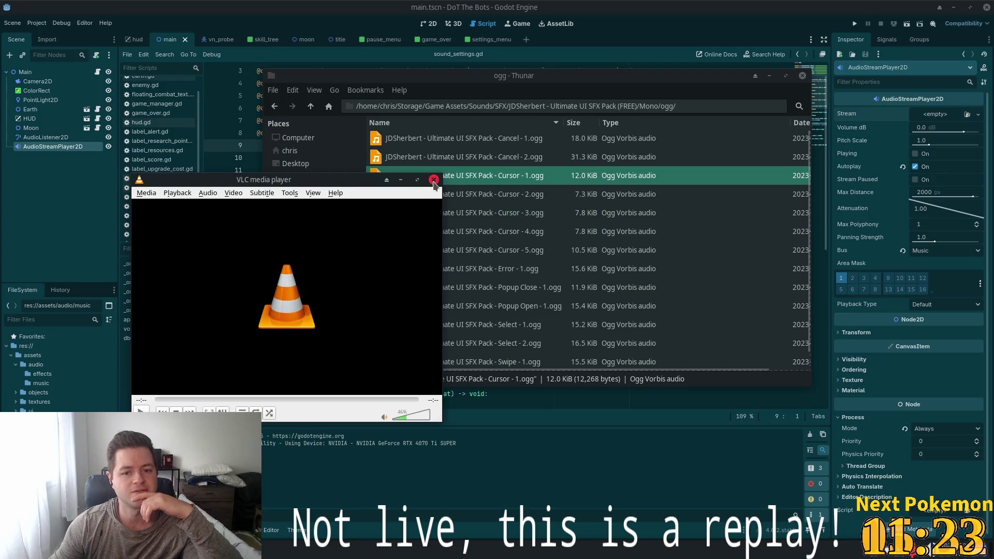
{"action": "double_click", "coordinate": [445, 196]}
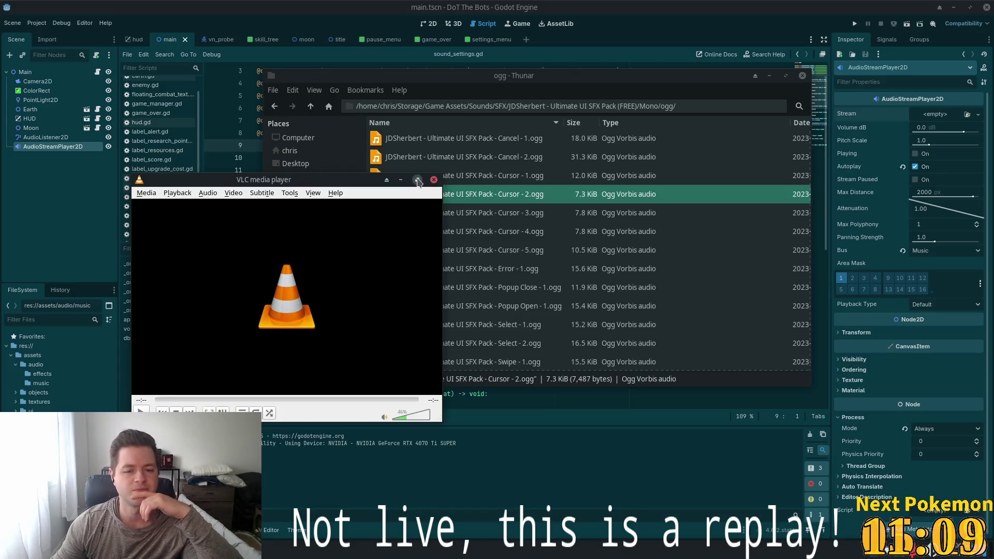
{"action": "double_click", "coordinate": [461, 218]}
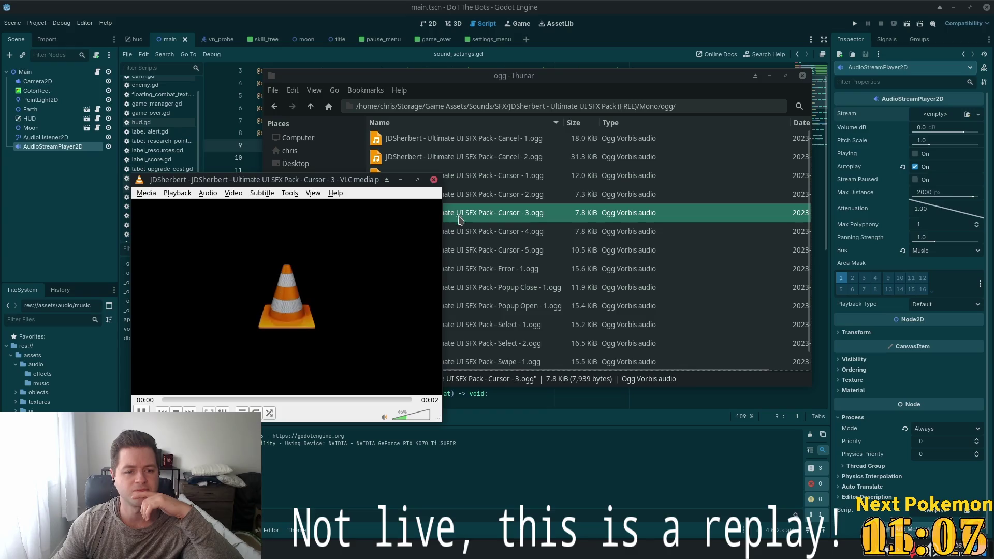
{"action": "left_click", "coordinate": [434, 179]}
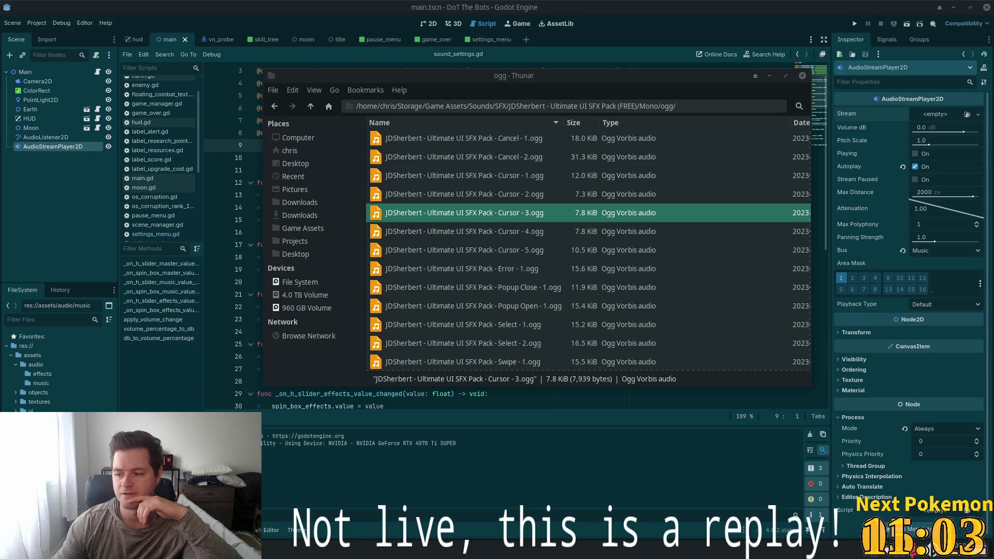
{"action": "left_click", "coordinate": [449, 218]}
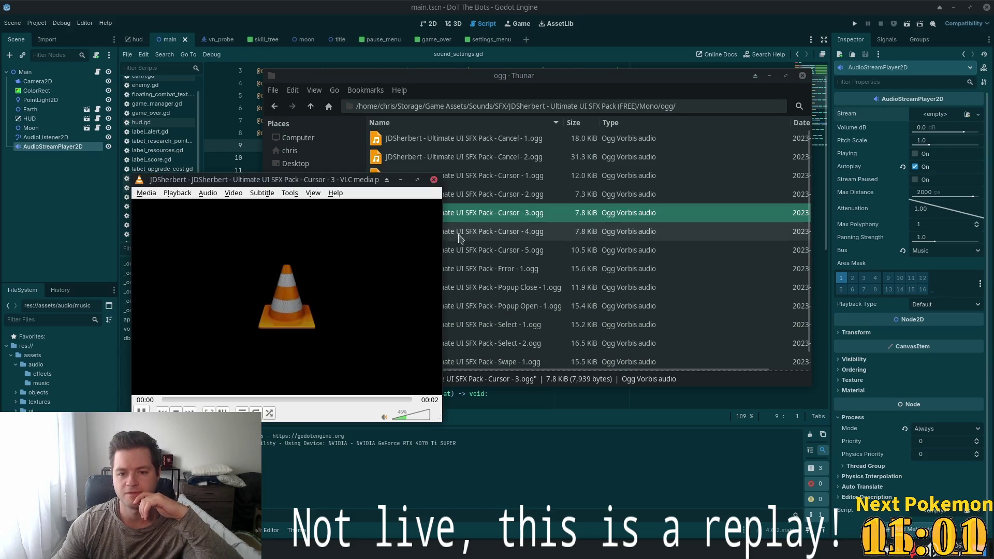
{"action": "double_click", "coordinate": [444, 229]}
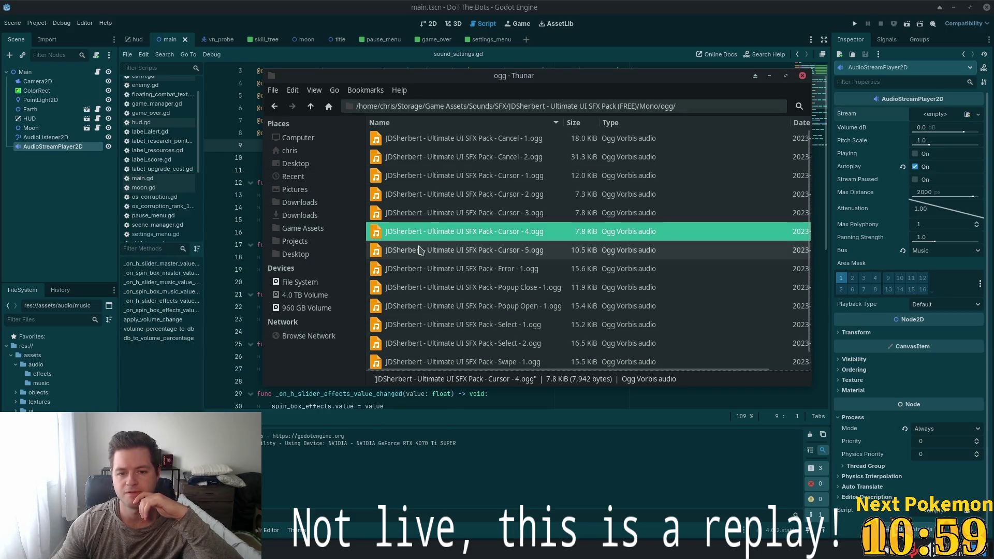
Preview the Swipe - 1, Cancel - 1 and Cancel - 2 sounds in VLC
{"action": "left_click", "coordinate": [442, 254]}
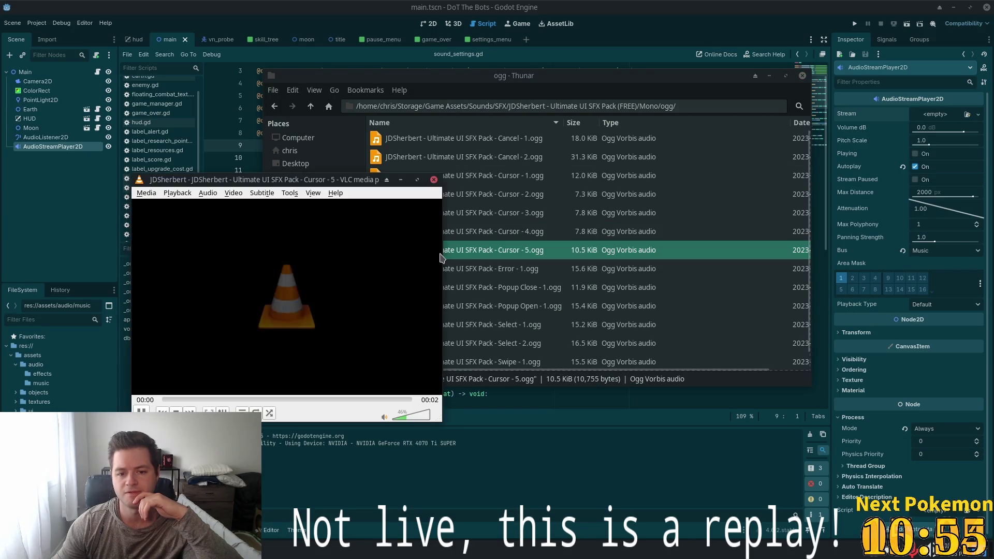
{"action": "left_click", "coordinate": [466, 326]}
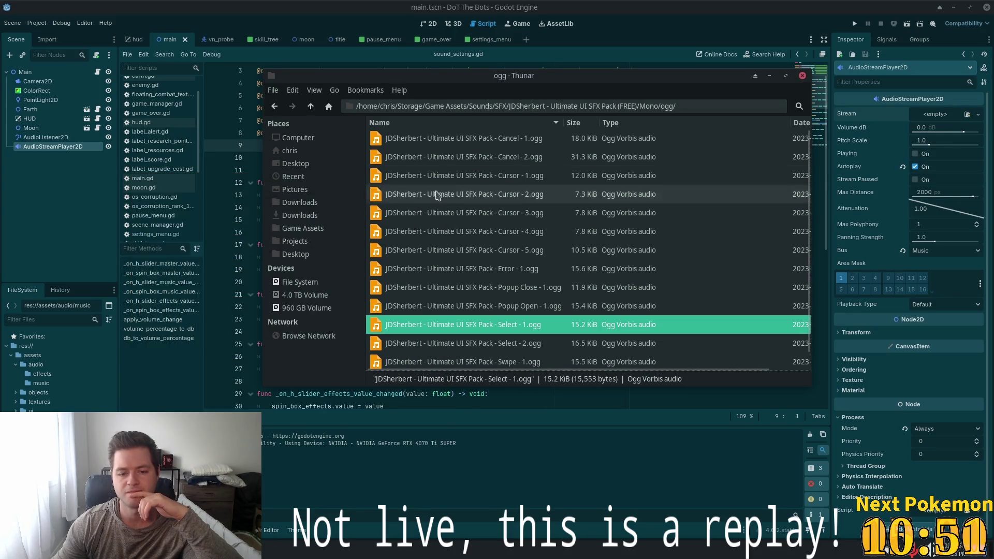
{"action": "scroll", "coordinate": [493, 255], "scroll_direction": "down", "scroll_amount": 1}
{"action": "double_click", "coordinate": [492, 344]}
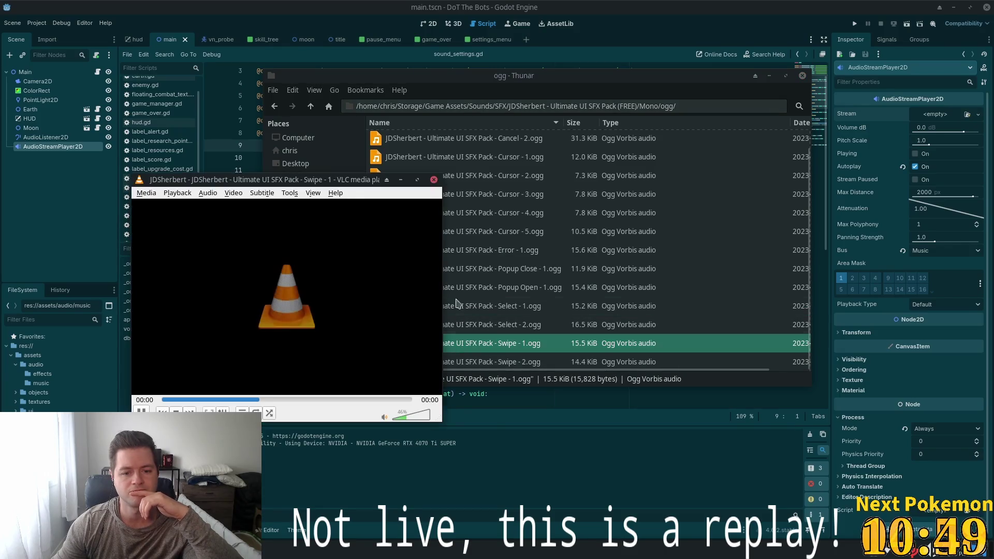
{"action": "left_click", "coordinate": [434, 181]}
{"action": "scroll", "coordinate": [485, 195], "scroll_direction": "up", "scroll_amount": 1}
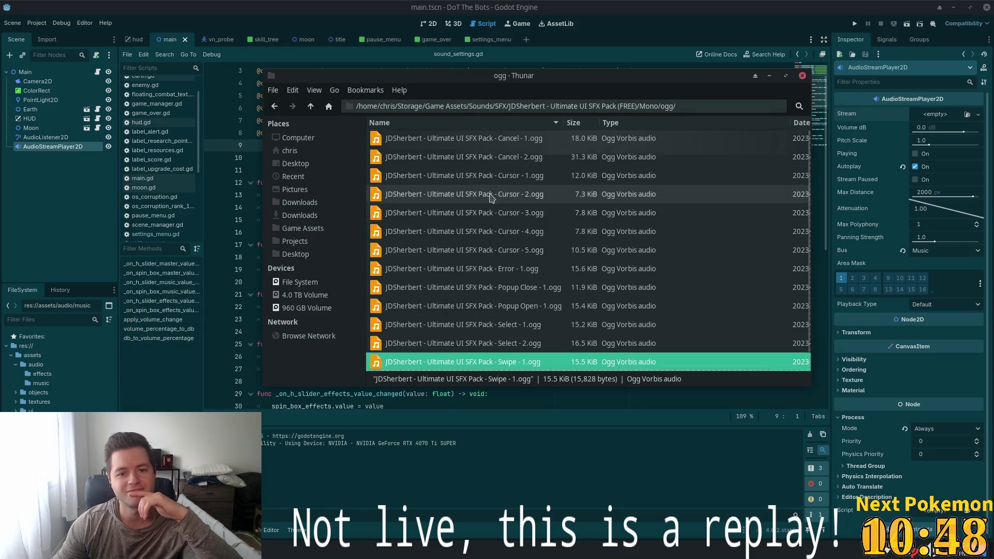
{"action": "left_click", "coordinate": [453, 143]}
{"action": "double_click", "coordinate": [453, 141]}
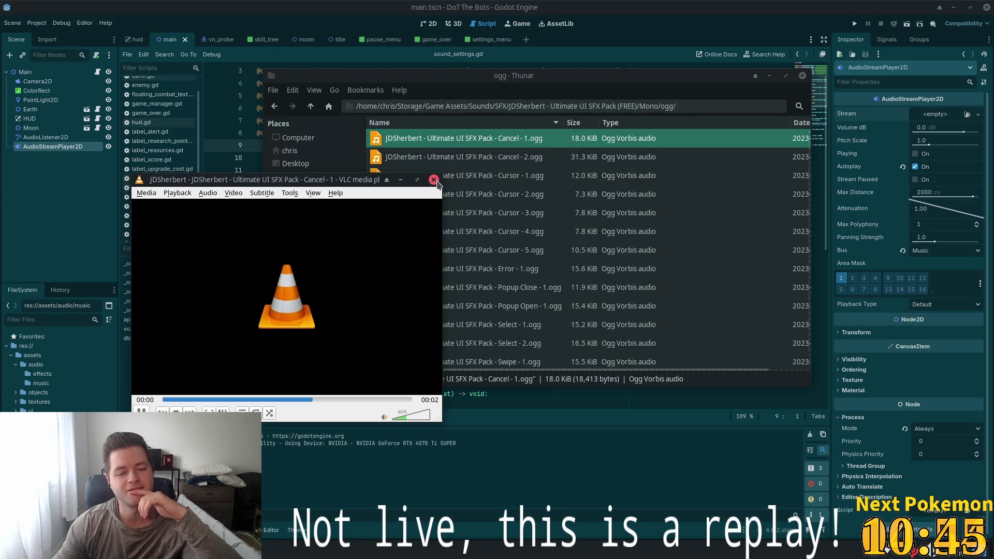
{"action": "double_click", "coordinate": [449, 157]}
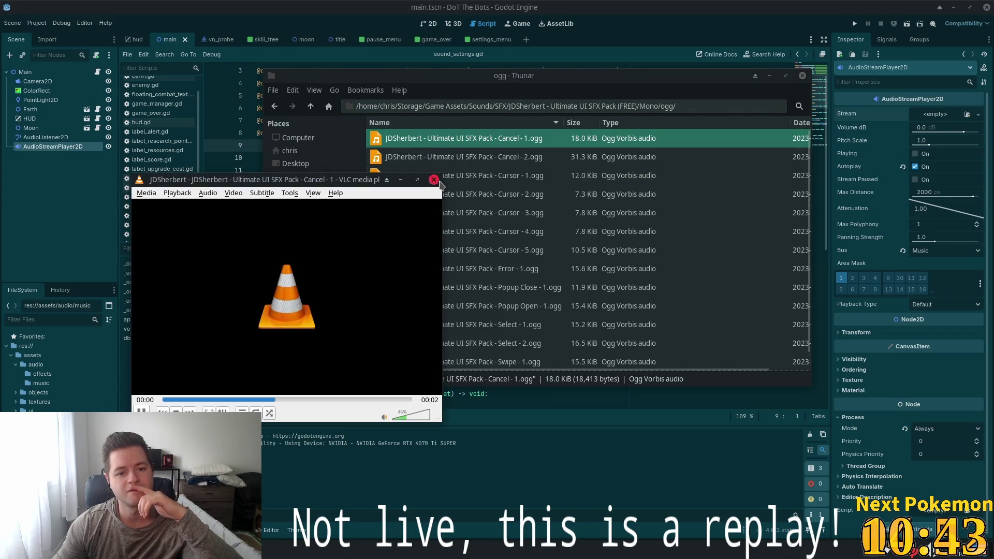
{"action": "double_click", "coordinate": [450, 161]}
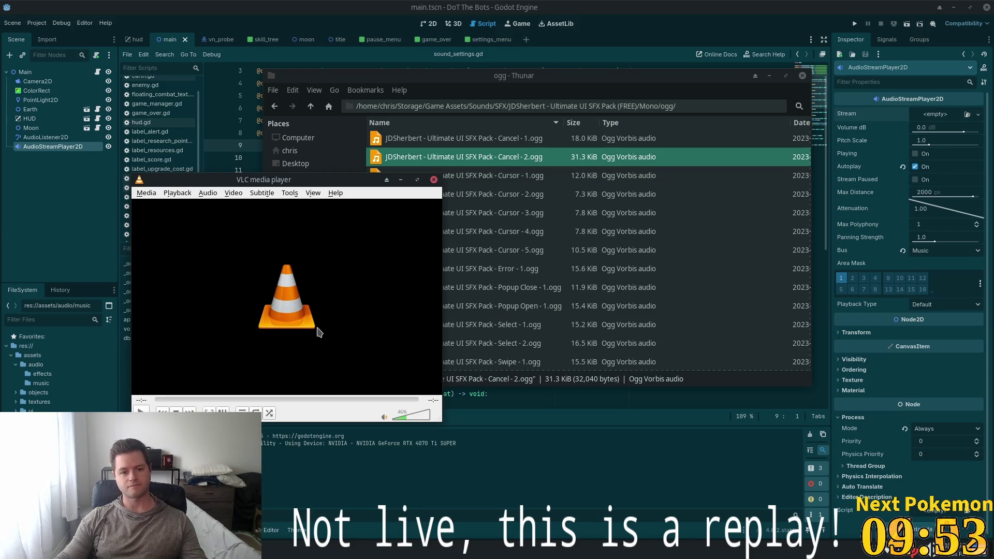
Close VLC after Cancel - 2 finishes, leaving the Mono/ogg file list
{"action": "left_click", "coordinate": [434, 180]}
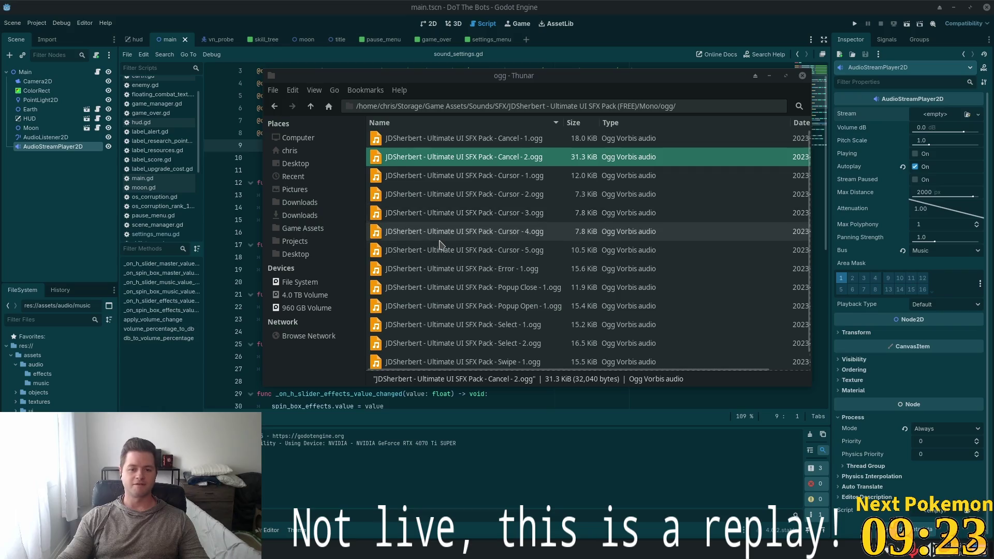
{"action": "scroll", "coordinate": [435, 246], "scroll_direction": "down", "scroll_amount": 1}
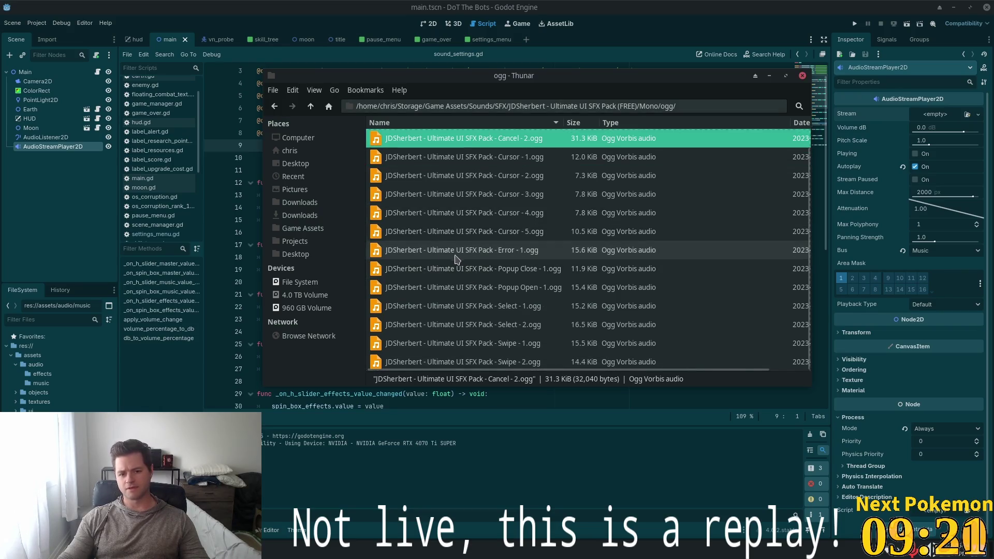
{"action": "scroll", "coordinate": [440, 243], "scroll_direction": "up", "scroll_amount": 1}
{"action": "left_click", "coordinate": [310, 107]}
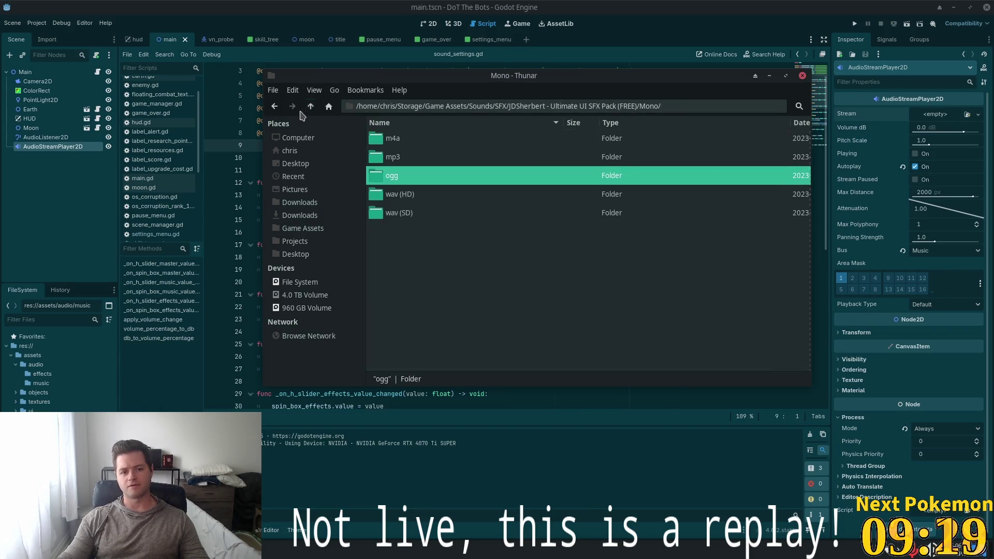
{"action": "double_click", "coordinate": [418, 199]}
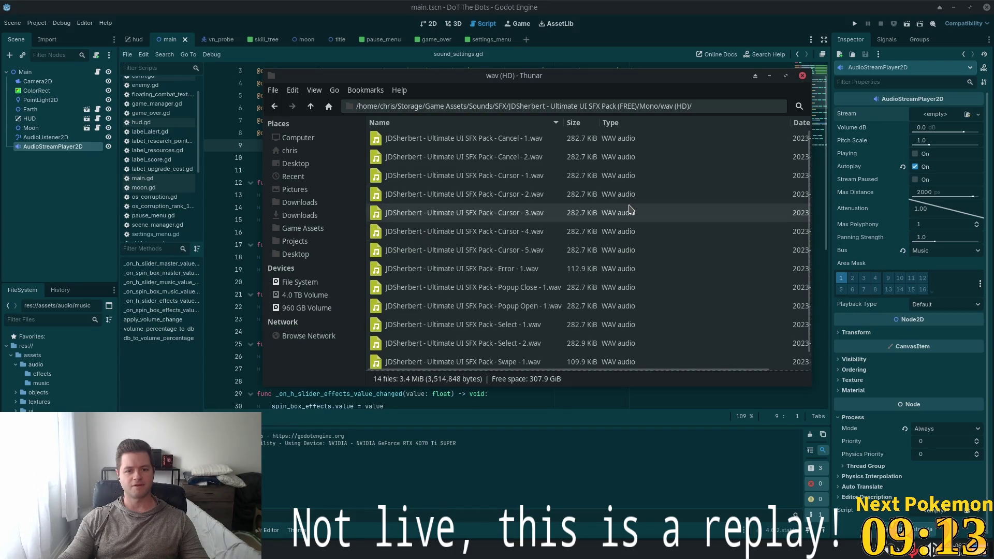
{"action": "scroll", "coordinate": [402, 134], "scroll_direction": "down", "scroll_amount": 1}
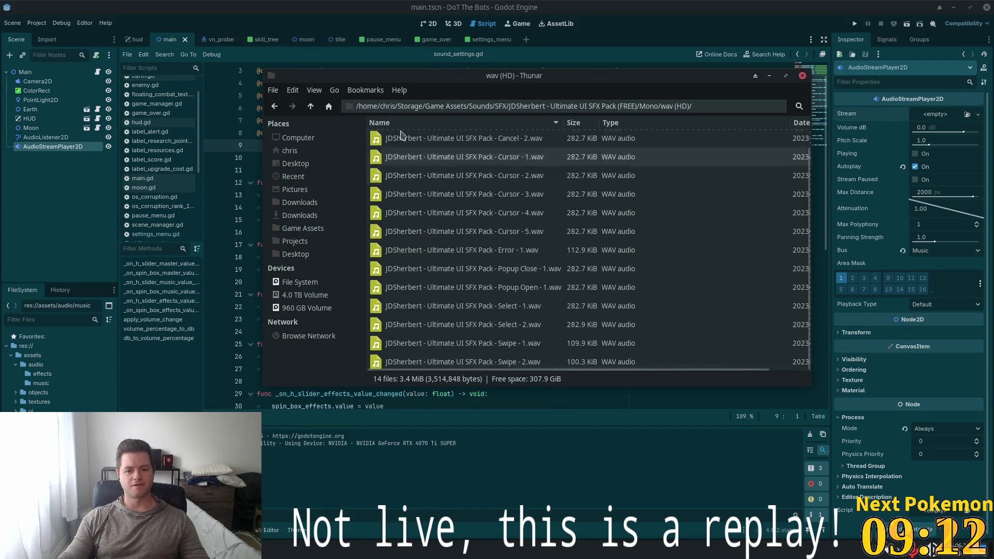
{"action": "left_click", "coordinate": [311, 106]}
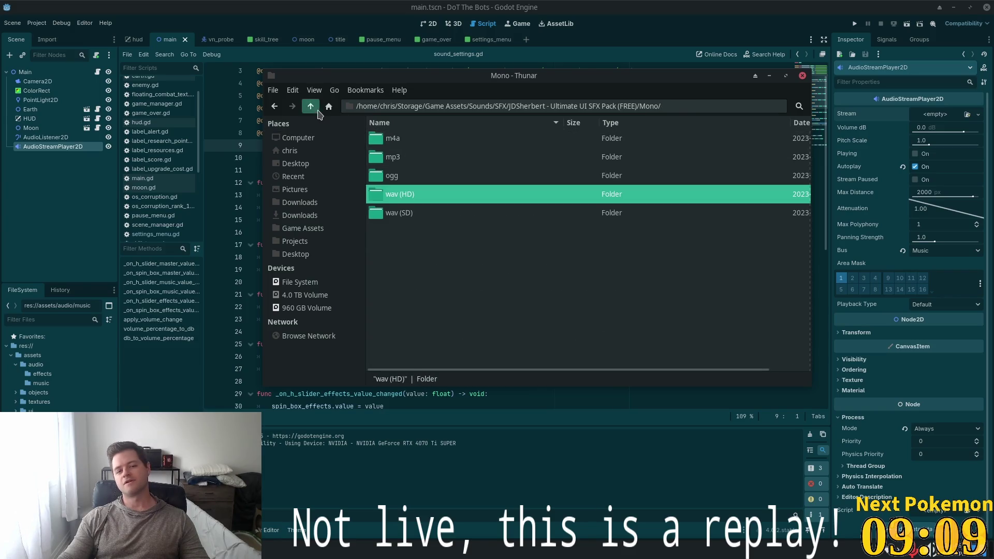
{"action": "left_click", "coordinate": [311, 106]}
{"action": "double_click", "coordinate": [409, 157]}
{"action": "double_click", "coordinate": [427, 176]}
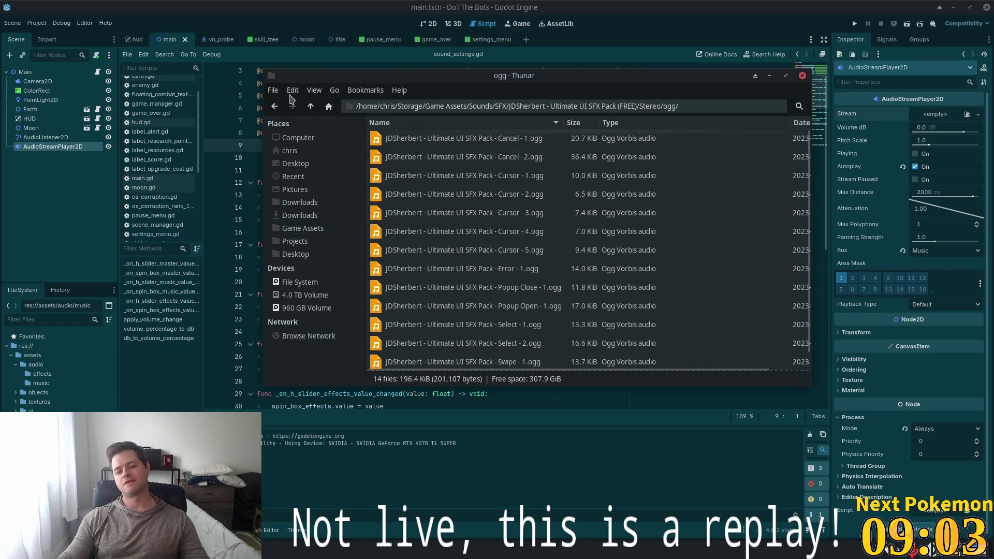
{"action": "left_click", "coordinate": [310, 106]}
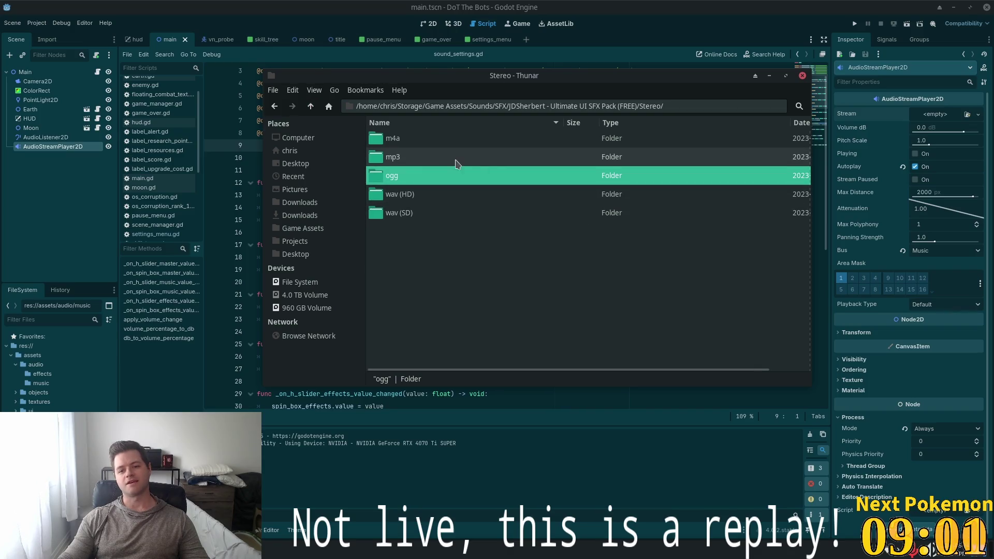
{"action": "double_click", "coordinate": [407, 144]}
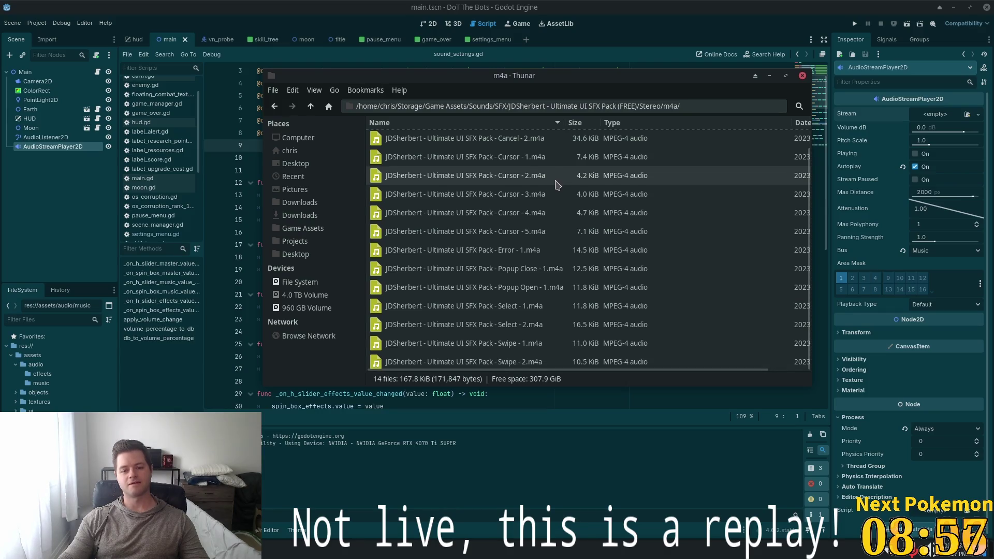
{"action": "left_click", "coordinate": [311, 106]}
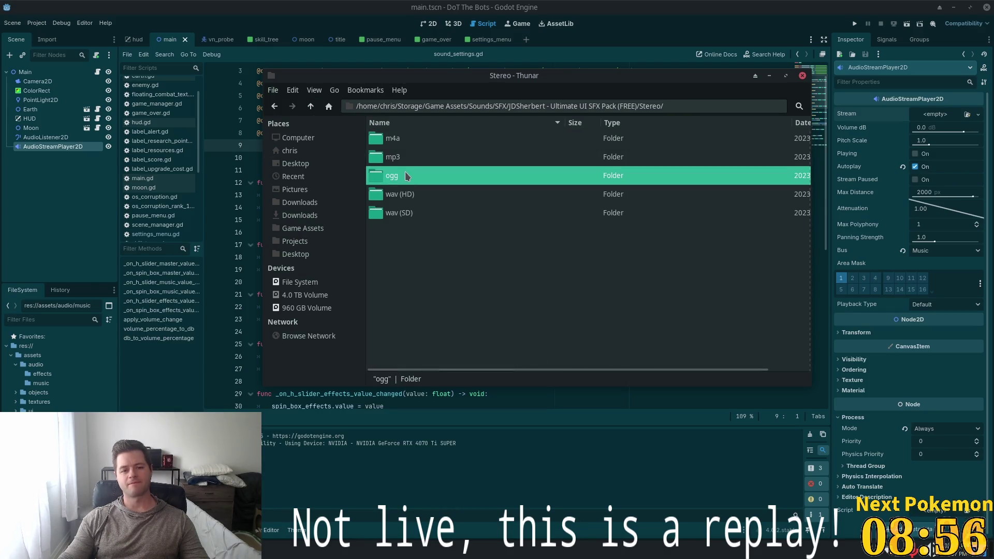
{"action": "left_click", "coordinate": [311, 109]}
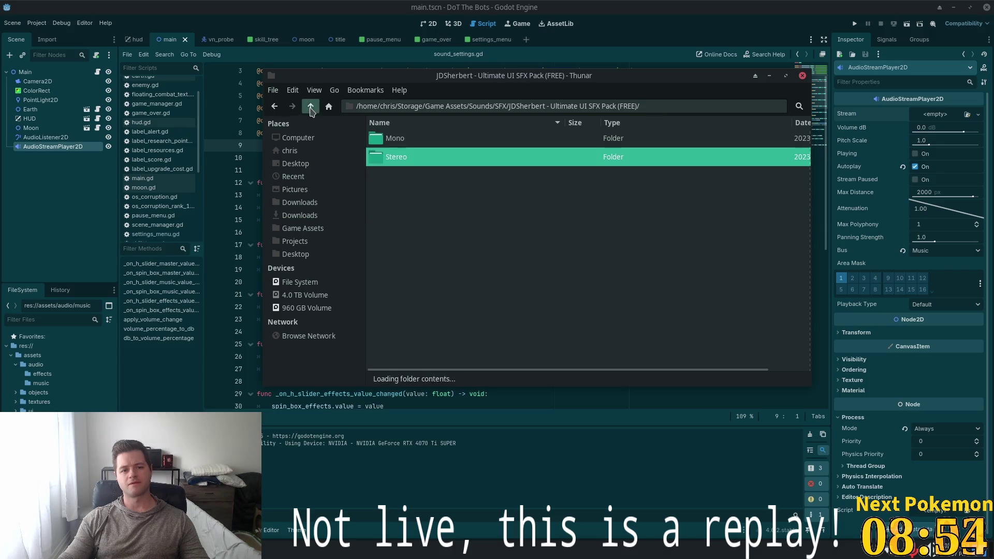
{"action": "double_click", "coordinate": [391, 142]}
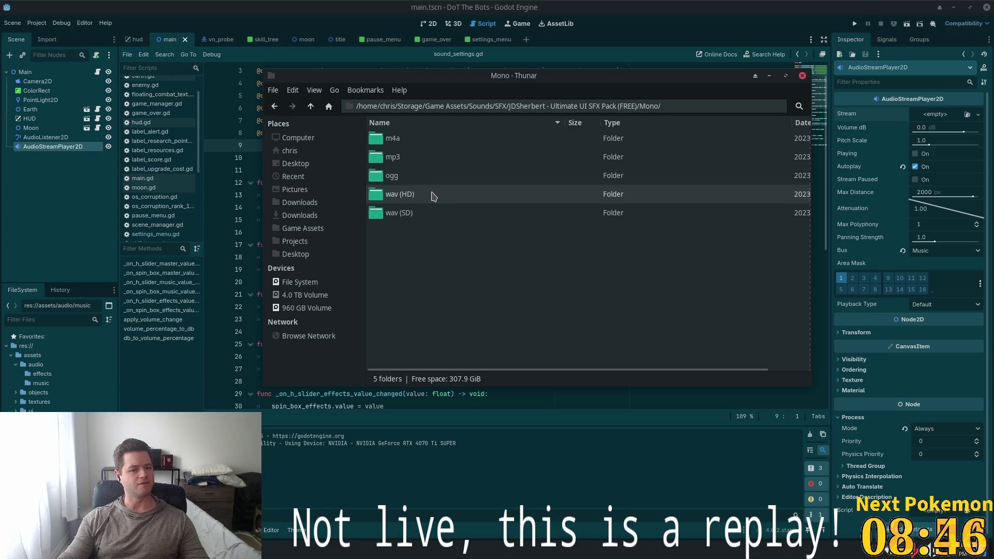
{"action": "double_click", "coordinate": [424, 176]}
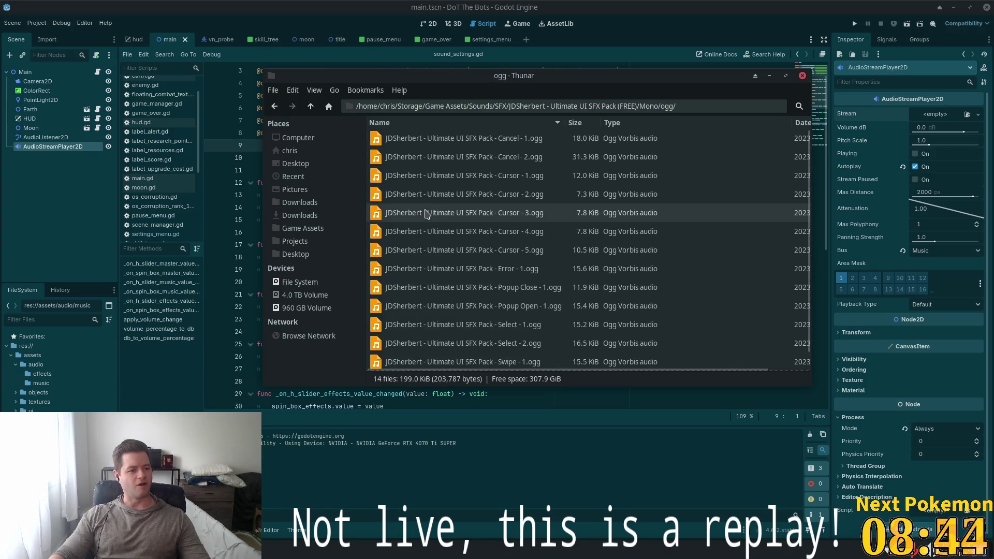
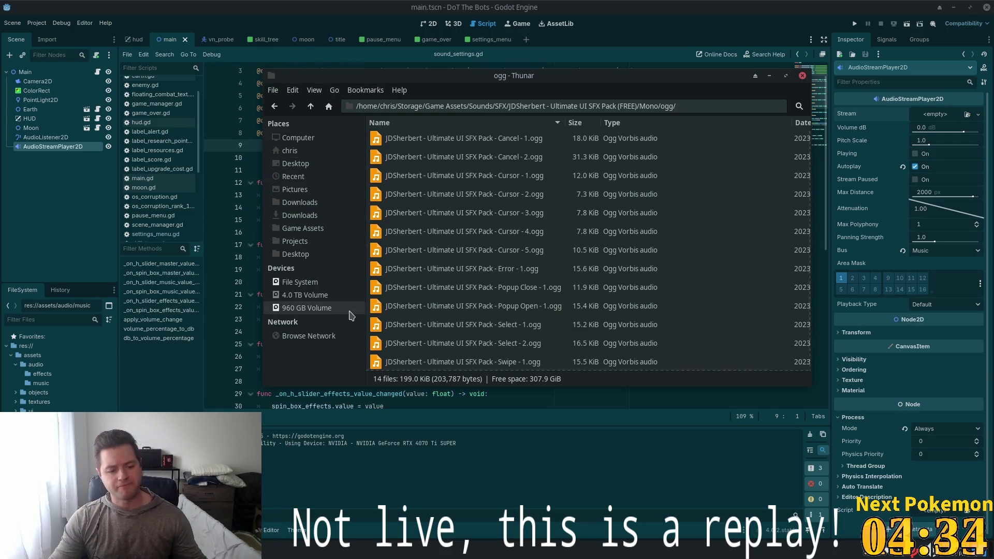
Launch the Cursor code editor from the application menu by searching 'curo'
{"action": "key", "text": "super"}
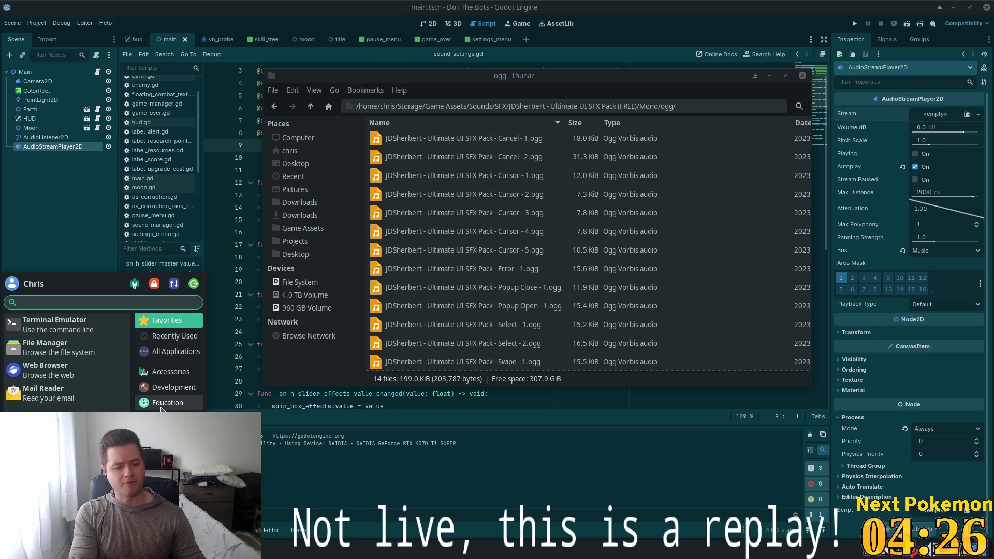
{"action": "type", "text": "curo"}
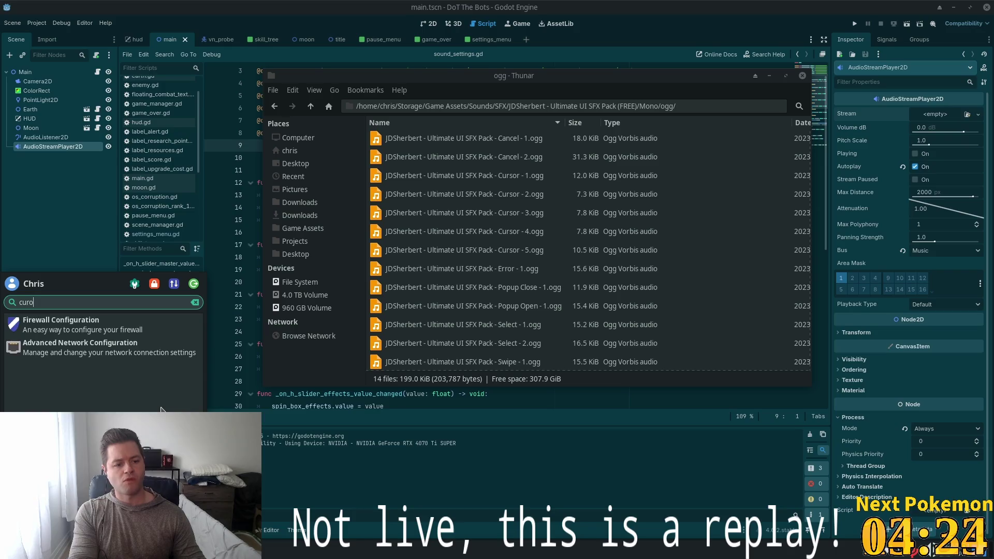
{"action": "key", "text": "Escape"}
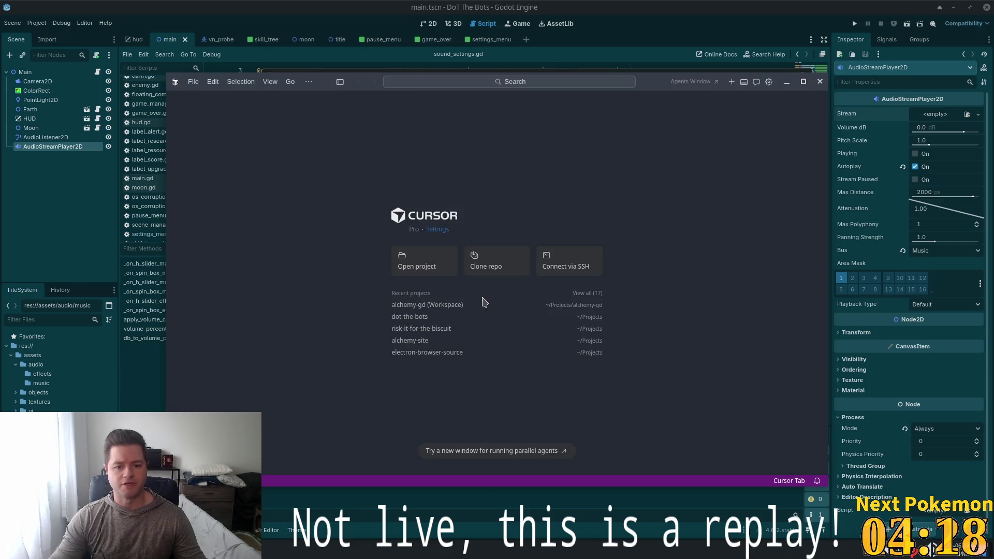
Open the alchemy-site project, select the docker-compose database lines 18–20, then minimize Cursor
{"action": "left_click", "coordinate": [414, 340]}
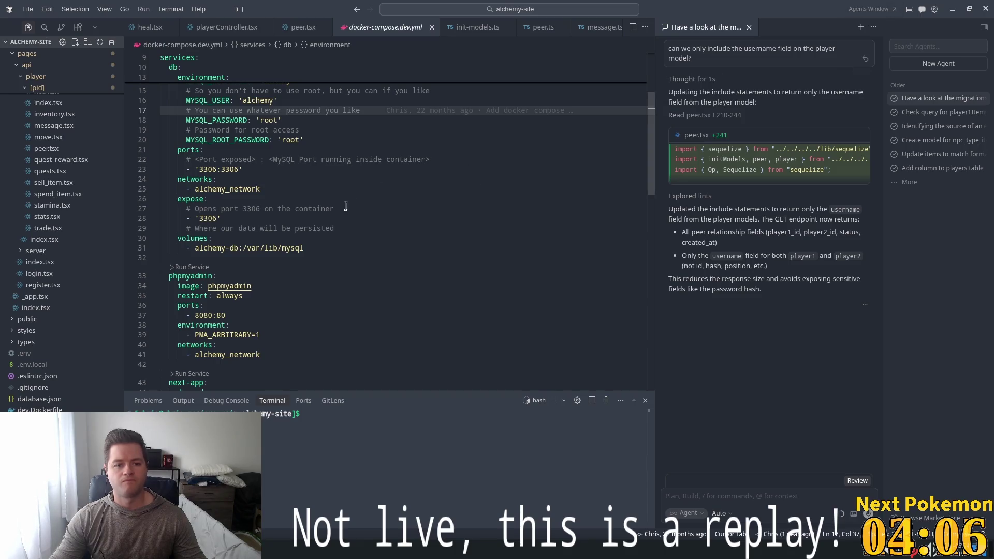
{"action": "mouse_move", "coordinate": [186, 121]}
{"action": "left_mouse_down"}
{"action": "mouse_move", "coordinate": [259, 122]}
{"action": "mouse_move", "coordinate": [303, 138]}
{"action": "left_mouse_up"}
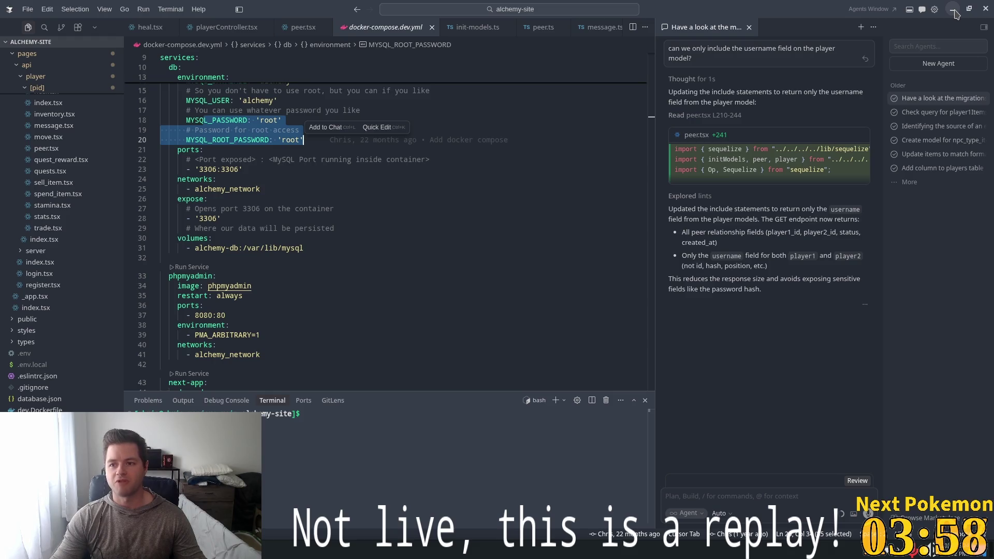
{"action": "left_click", "coordinate": [955, 14]}
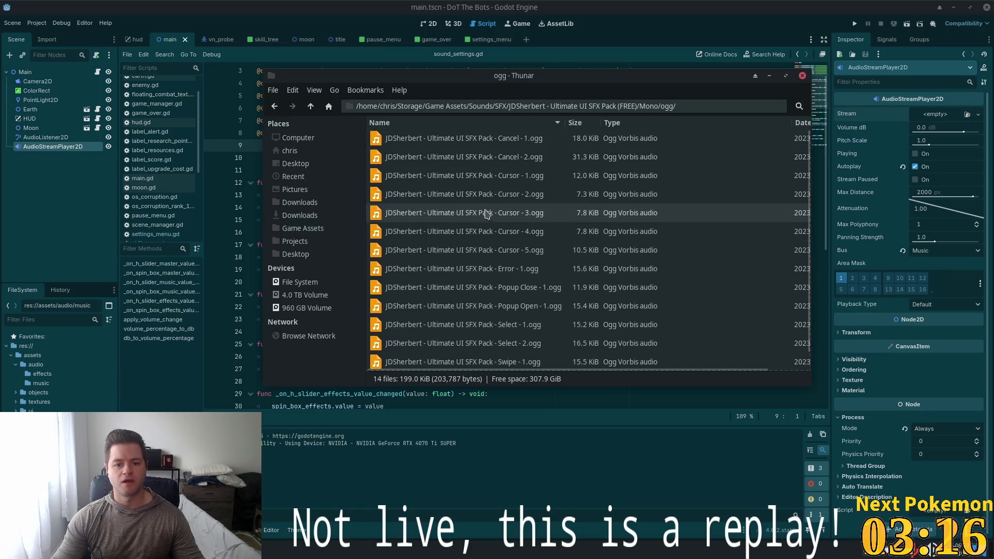
{"action": "double_click", "coordinate": [459, 177]}
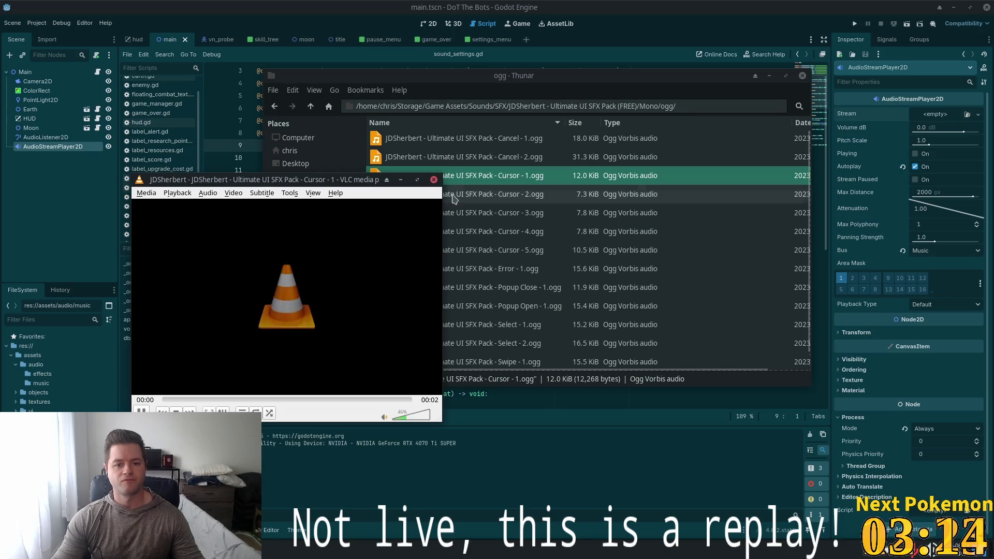
{"action": "double_click", "coordinate": [455, 195]}
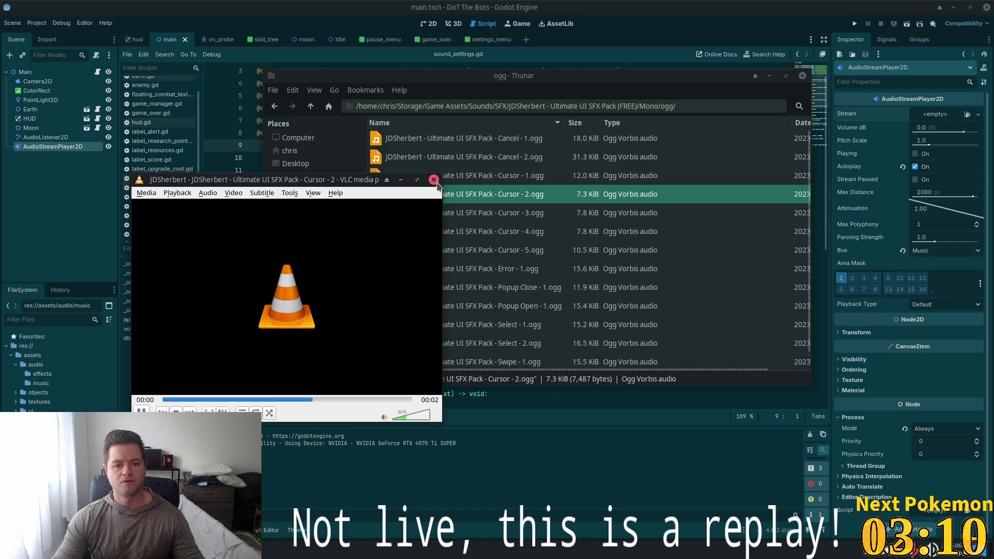
{"action": "double_click", "coordinate": [445, 196]}
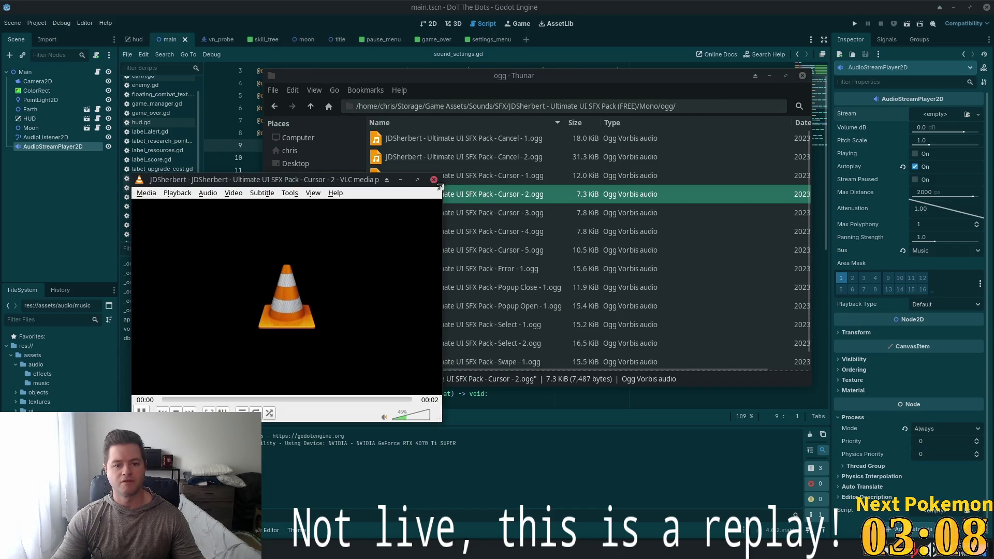
{"action": "left_click", "coordinate": [455, 203]}
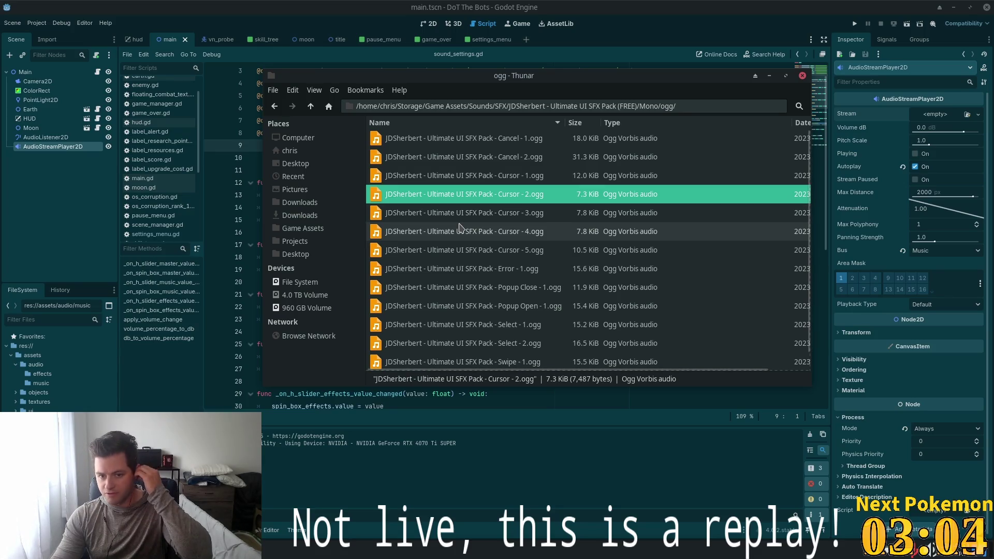
{"action": "double_click", "coordinate": [465, 202]}
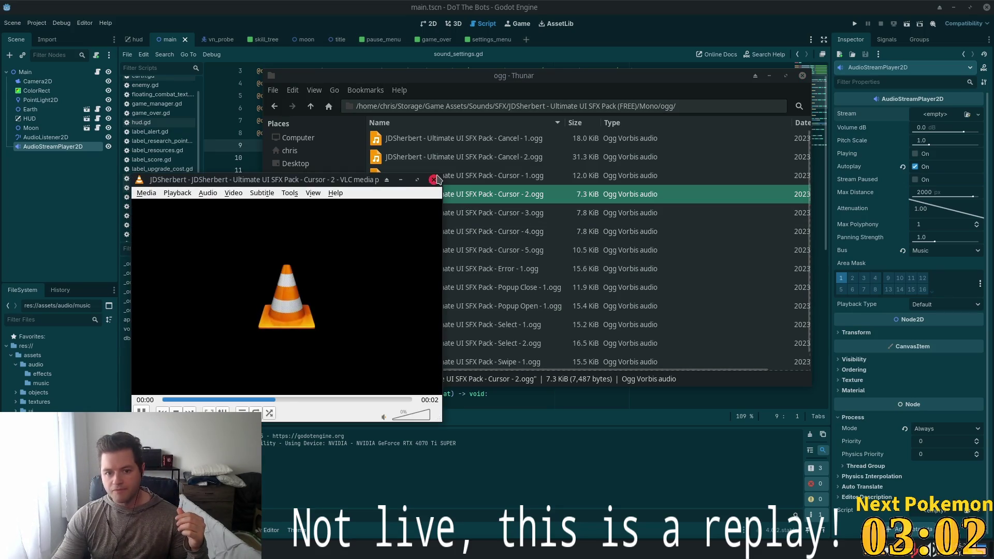
{"action": "left_click", "coordinate": [453, 179]}
{"action": "double_click", "coordinate": [452, 182]}
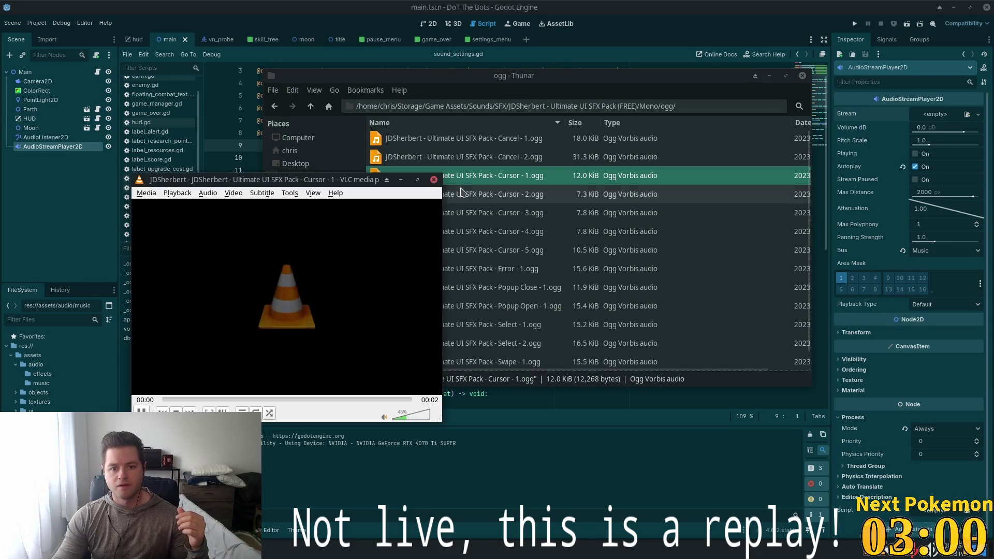
{"action": "left_click", "coordinate": [473, 212]}
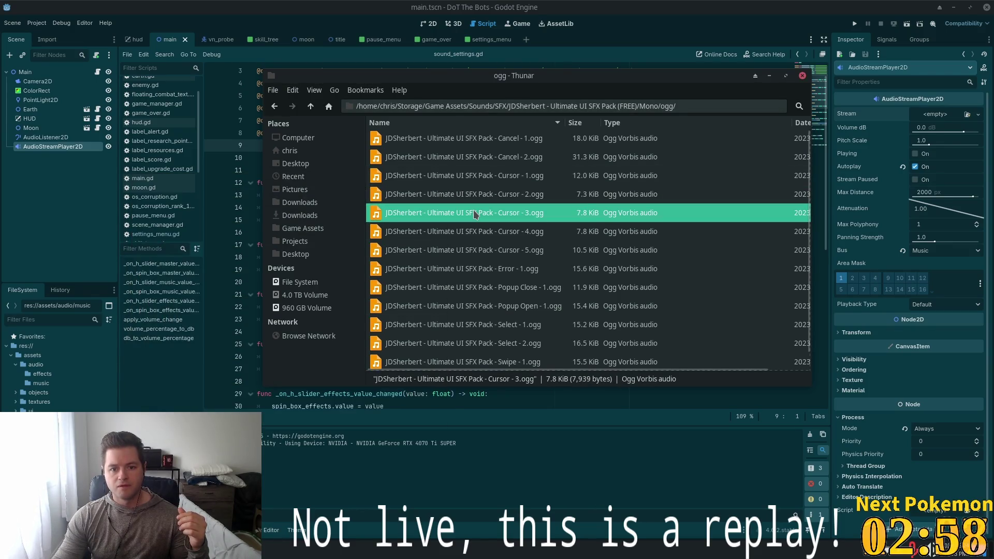
{"action": "double_click", "coordinate": [474, 210]}
{"action": "double_click", "coordinate": [464, 236]}
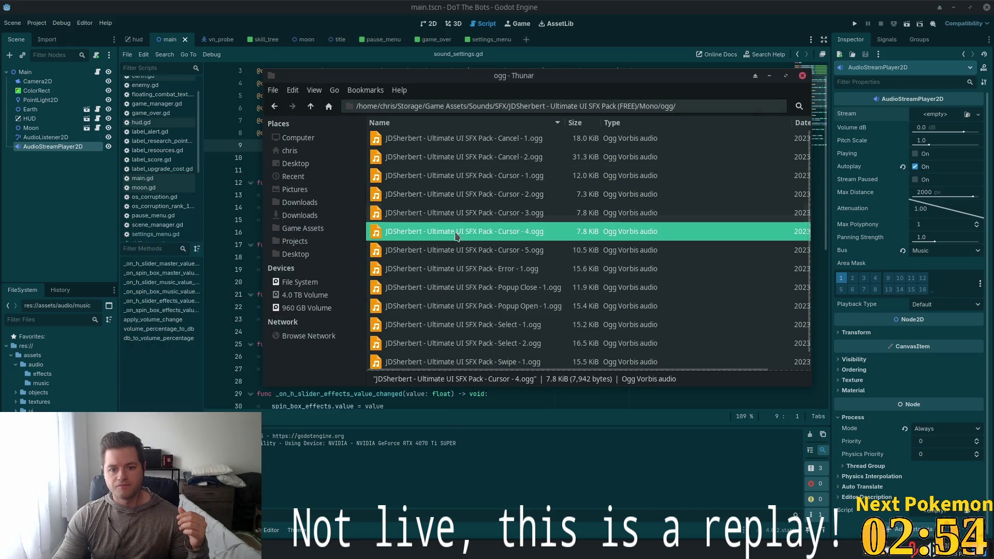
{"action": "double_click", "coordinate": [459, 247]}
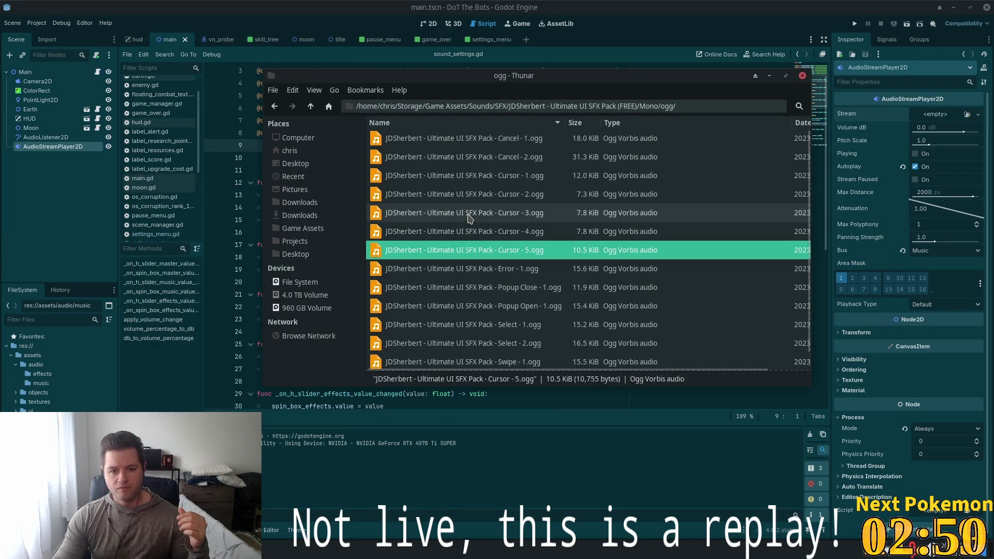
{"action": "double_click", "coordinate": [488, 327]}
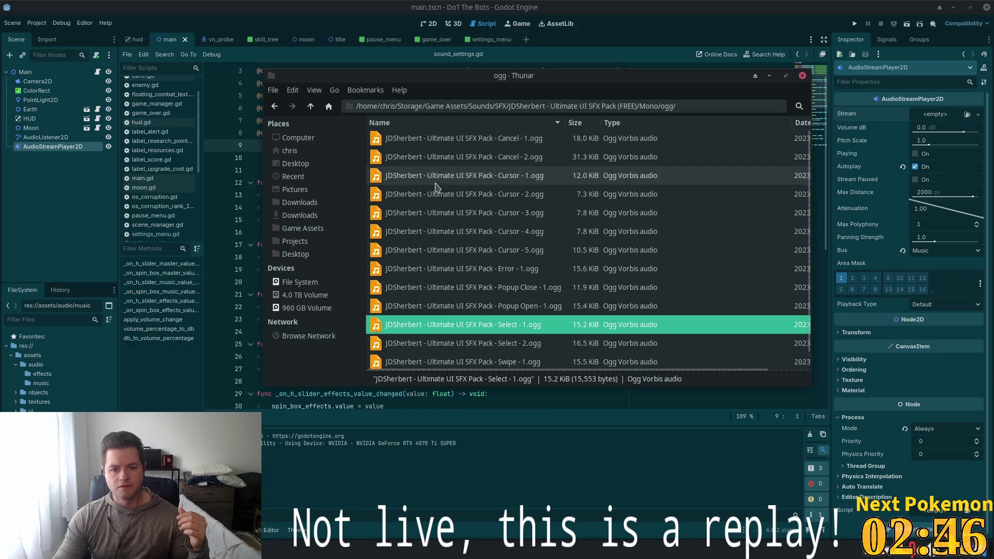
{"action": "double_click", "coordinate": [468, 250]}
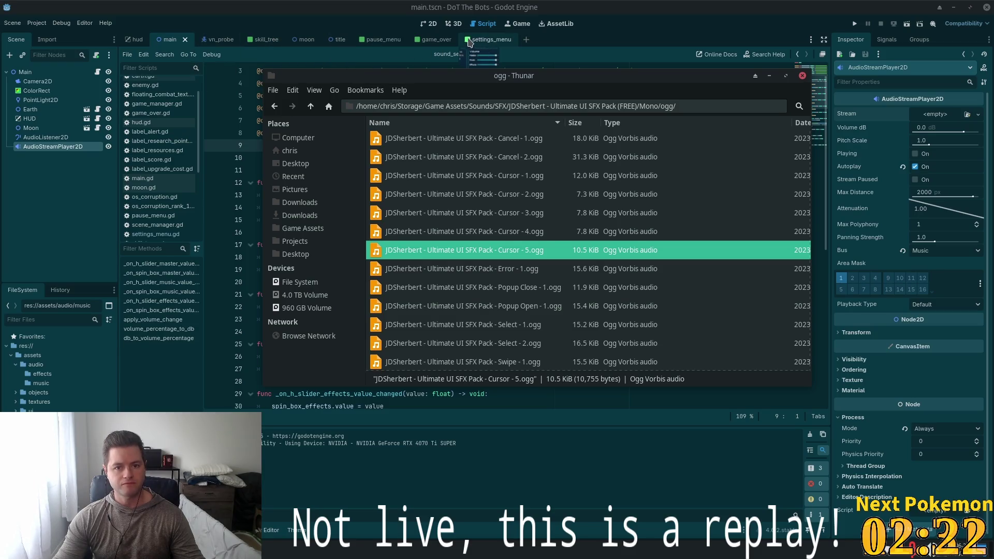
{"action": "left_click", "coordinate": [340, 40]}
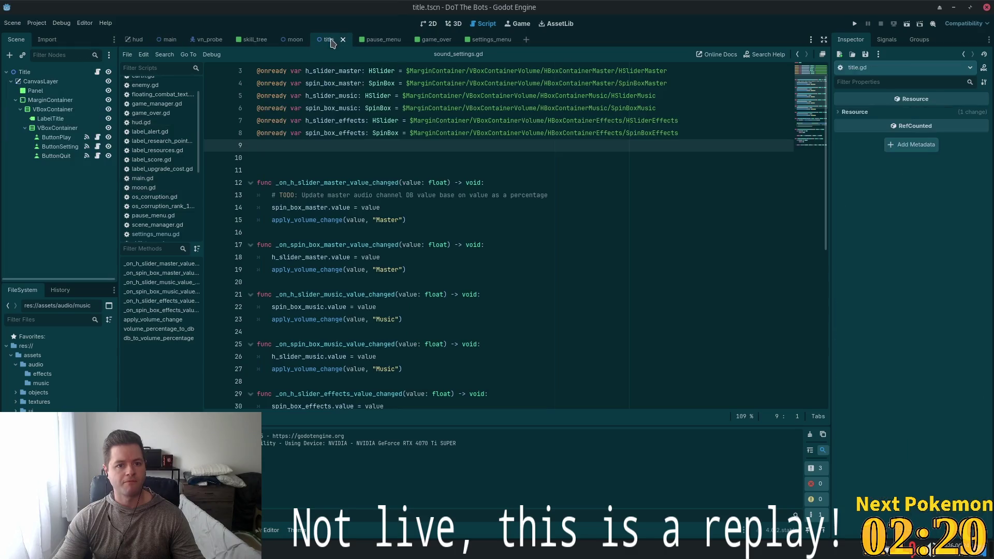
Inspect the ButtonPlay and then ButtonSettings nodes of the title scene in the Inspector
{"action": "left_click", "coordinate": [57, 139]}
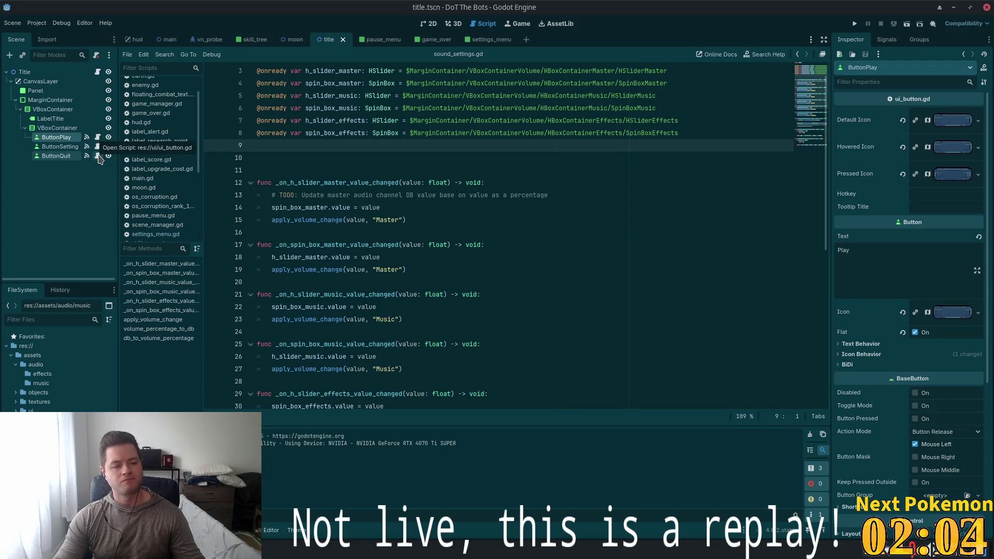
{"action": "left_click", "coordinate": [76, 206]}
{"action": "left_click", "coordinate": [65, 141]}
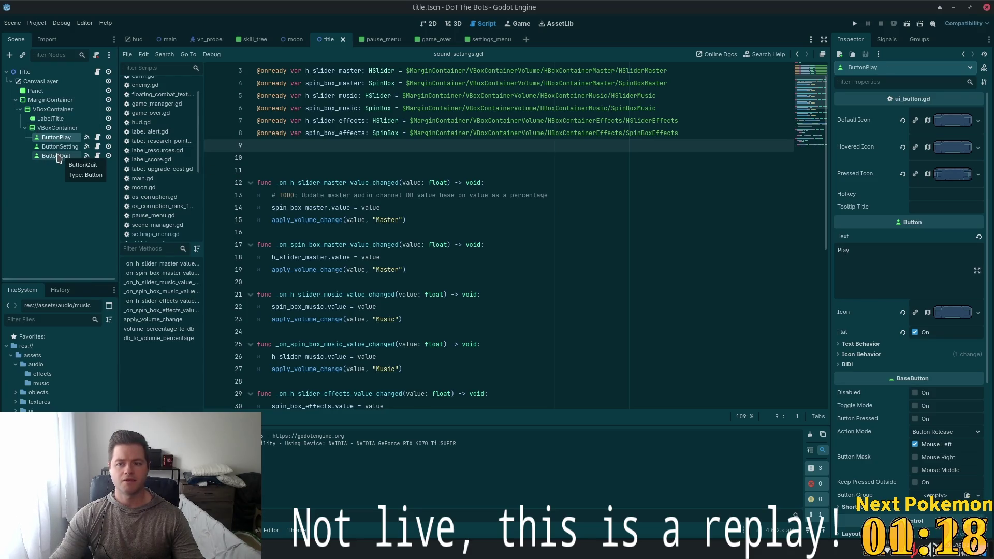
{"action": "left_click", "coordinate": [57, 147]}
{"action": "left_click", "coordinate": [48, 157]}
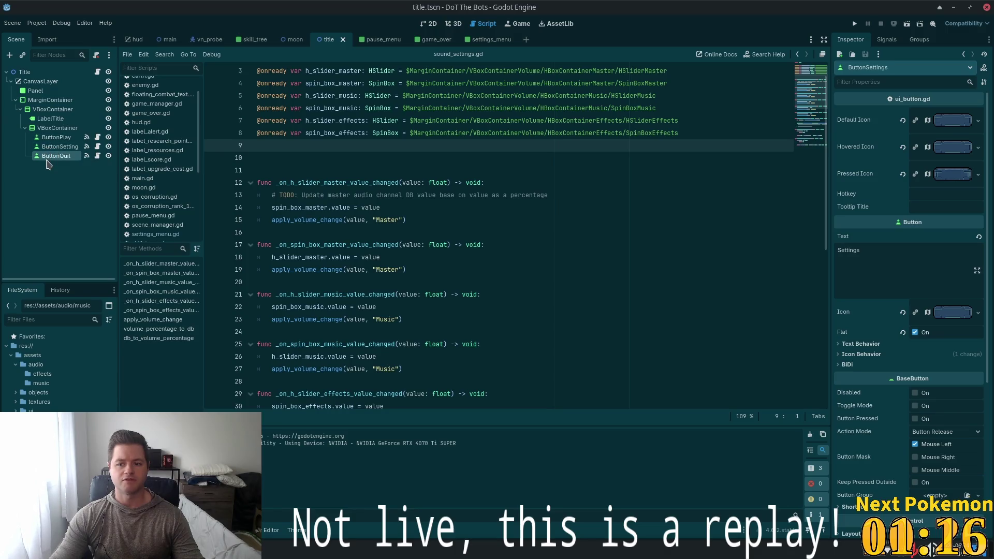
{"action": "left_click", "coordinate": [54, 137]}
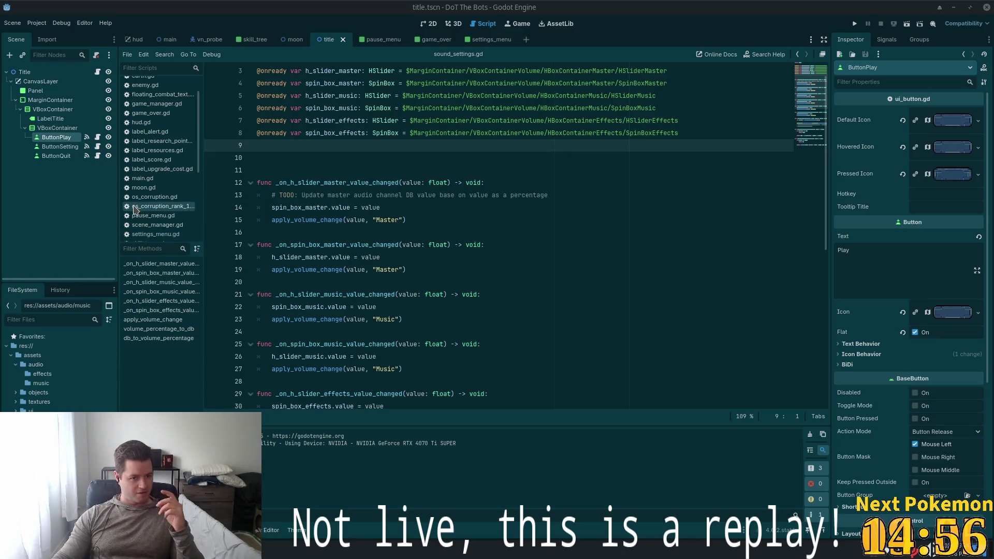
{"action": "scroll", "coordinate": [331, 248], "scroll_direction": "up", "scroll_amount": 1}
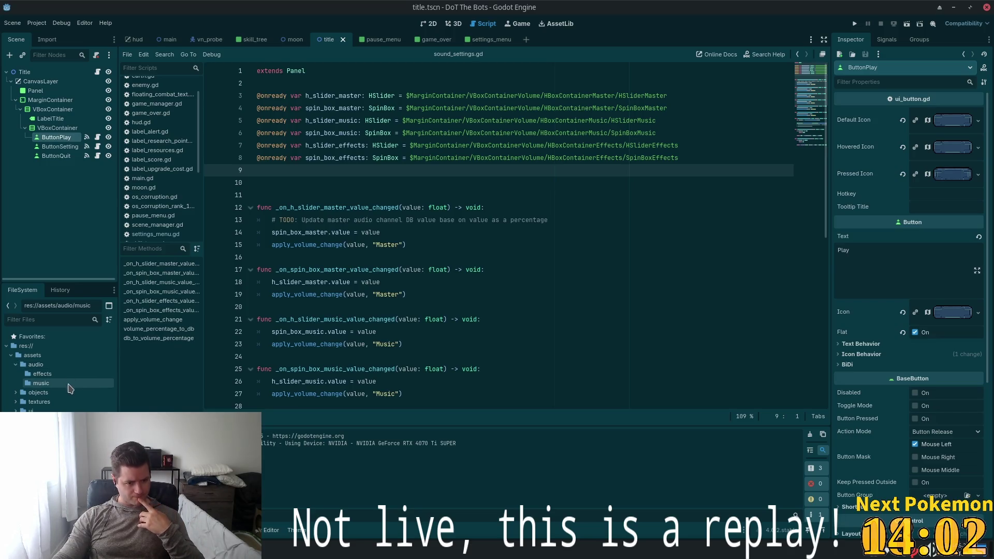
Expand the classes and autoload folders in FileSystem and select the autoload folder
{"action": "left_click", "coordinate": [16, 357]}
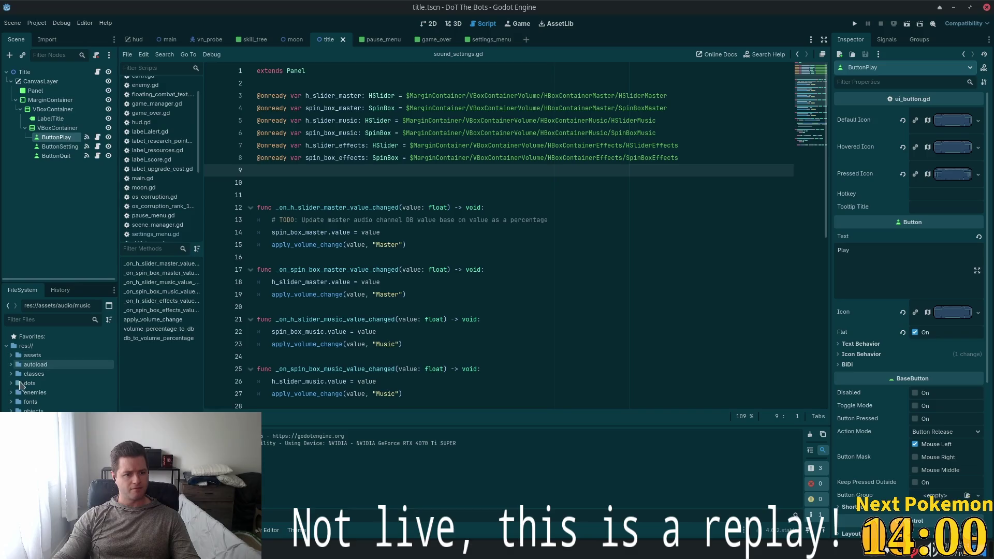
{"action": "left_click", "coordinate": [17, 375]}
{"action": "left_click", "coordinate": [17, 375]}
{"action": "left_click", "coordinate": [12, 374]}
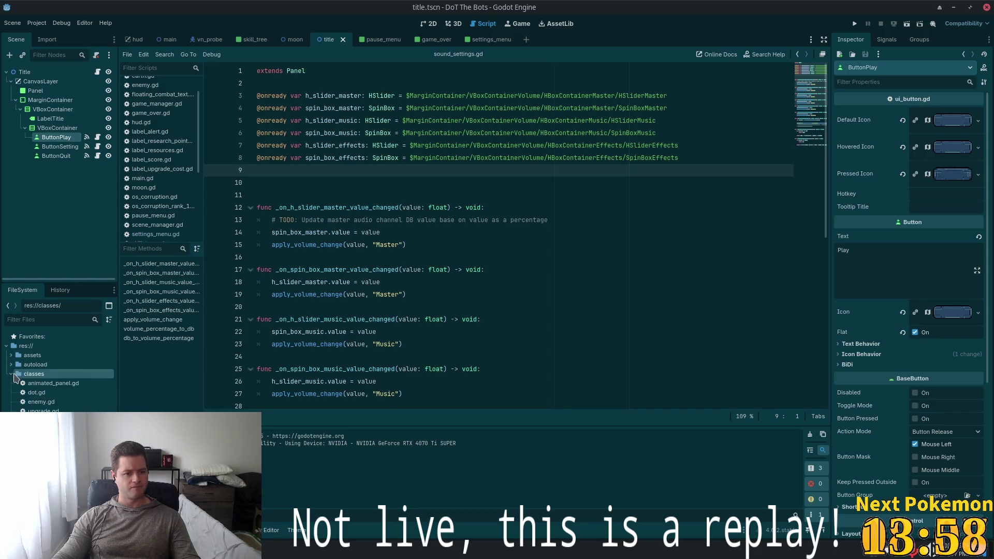
{"action": "left_click", "coordinate": [11, 364]}
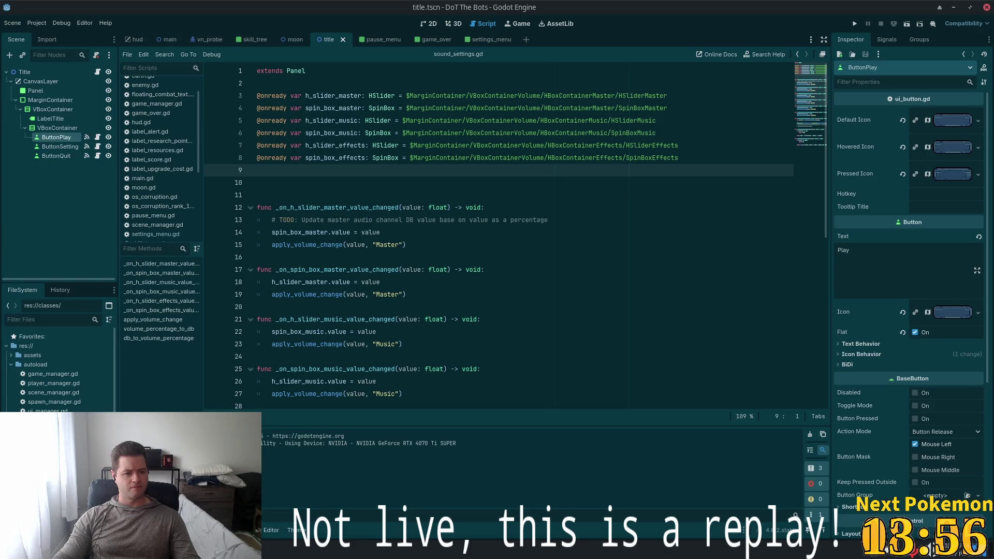
{"action": "left_click", "coordinate": [51, 365]}
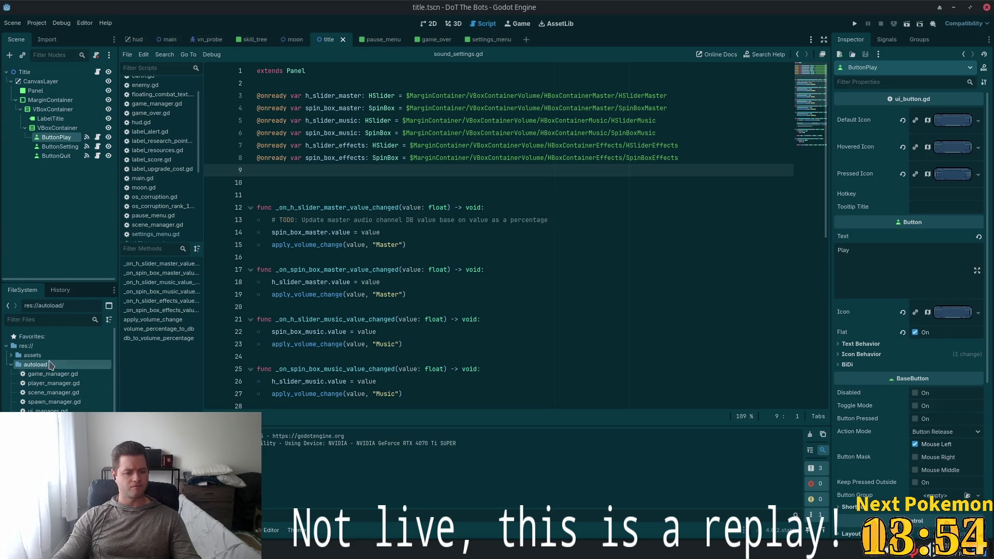
{"action": "right_click", "coordinate": [52, 365]}
Create the new script res://autoload/sound_effect_manager.gd in the autoload folder
{"action": "mouse_move", "coordinate": [150, 374]}
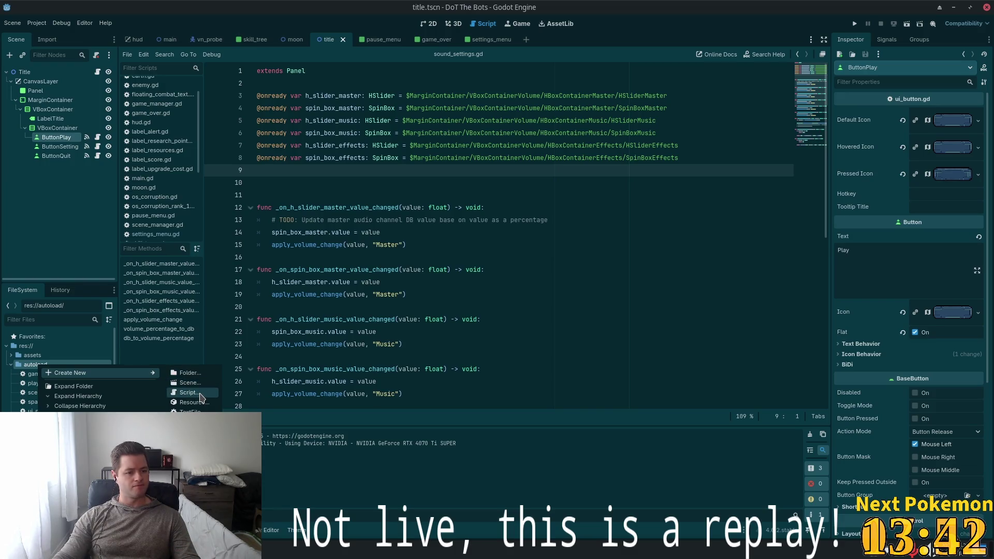
{"action": "left_click", "coordinate": [188, 393]}
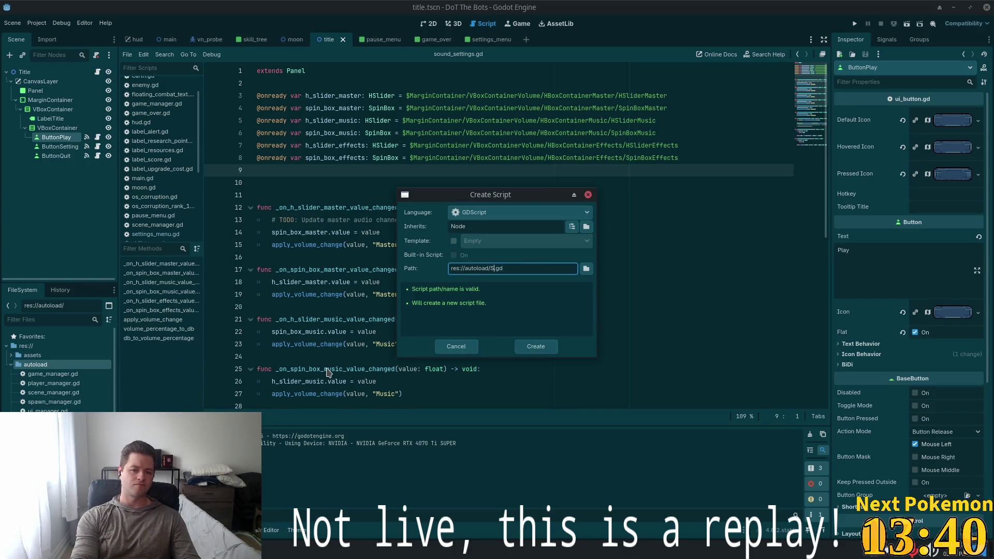
{"action": "key", "text": "BackSpace"}
{"action": "key", "text": "BackSpace"}
{"action": "key", "text": "BackSpace"}
{"action": "type", "text": "sound_"}
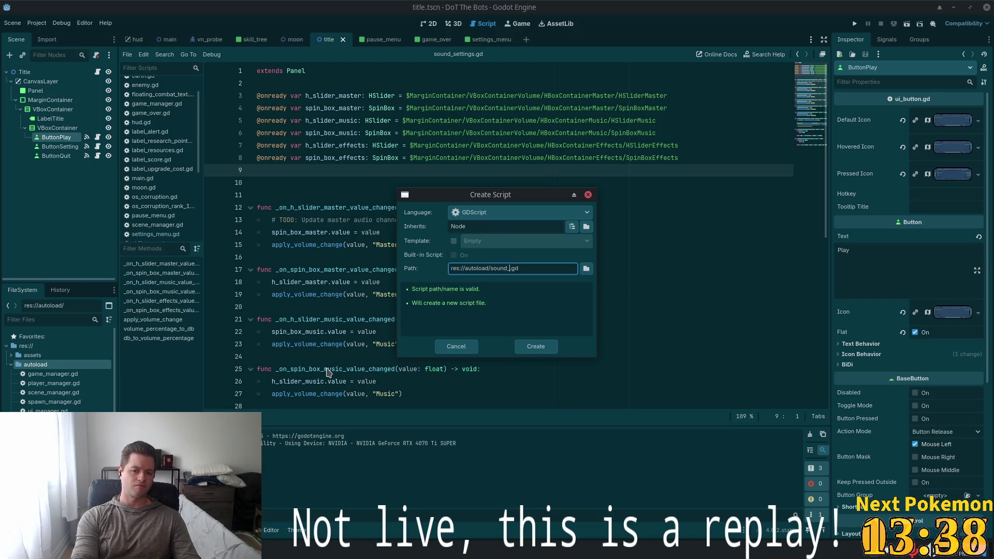
{"action": "type", "text": "ect"}
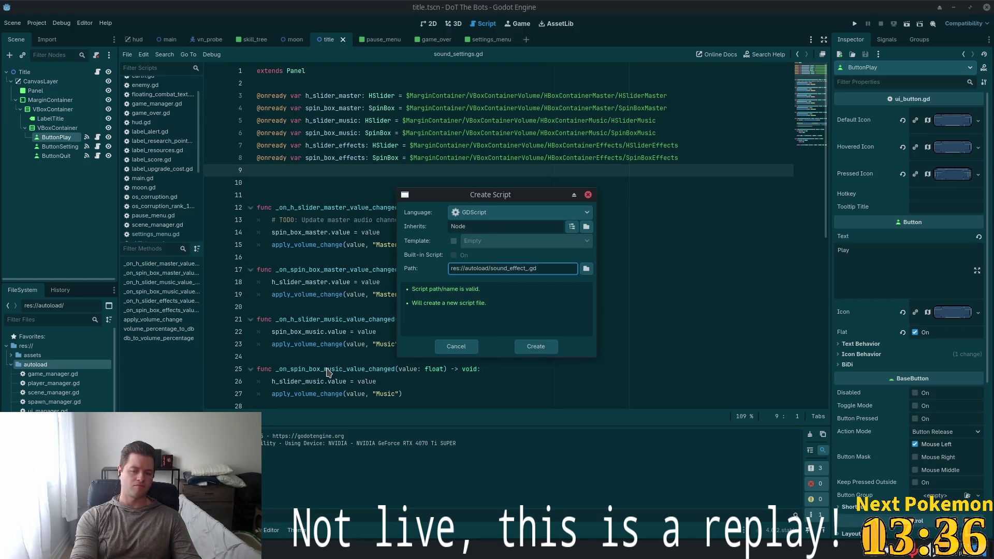
{"action": "type", "text": "_manager"}
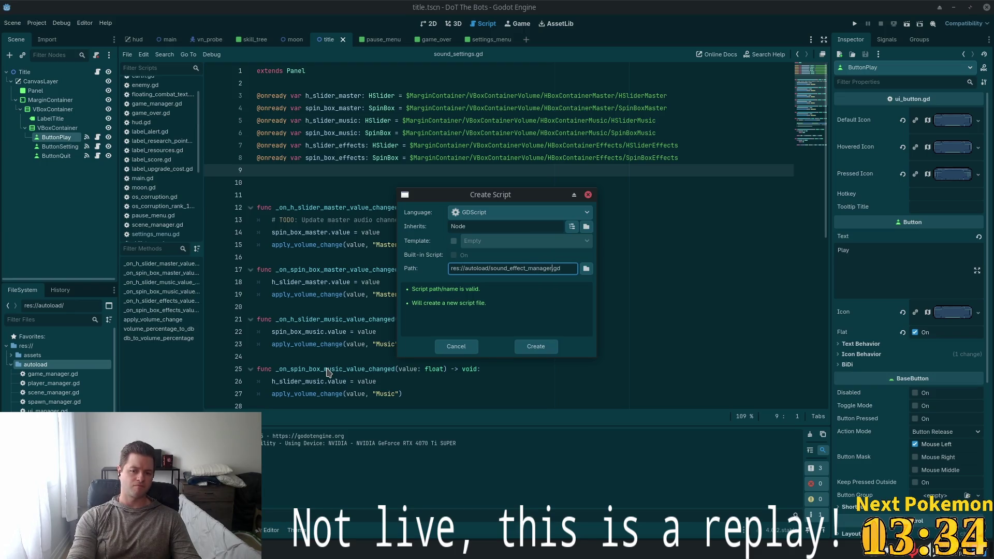
{"action": "key", "text": "Return"}
{"action": "left_click", "coordinate": [37, 22]}
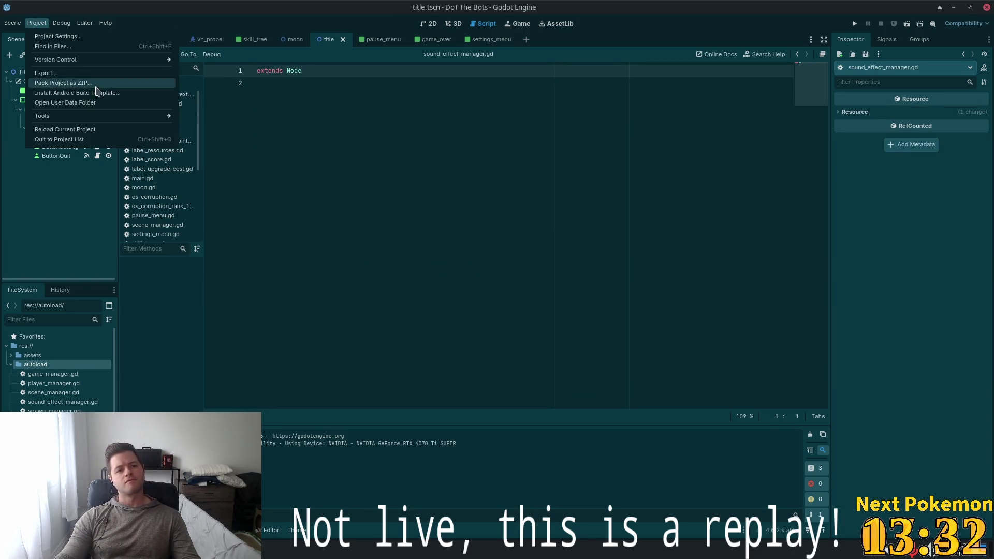
Add sound_effect_manager.gd as the SoundEffectManager global autoload in Project Settings
{"action": "left_click", "coordinate": [63, 42]}
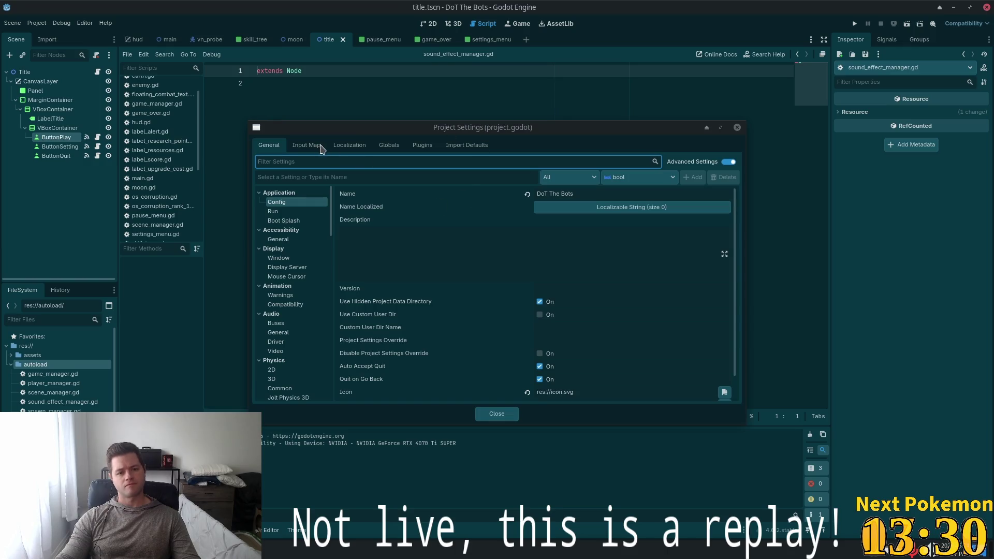
{"action": "left_click", "coordinate": [388, 146]}
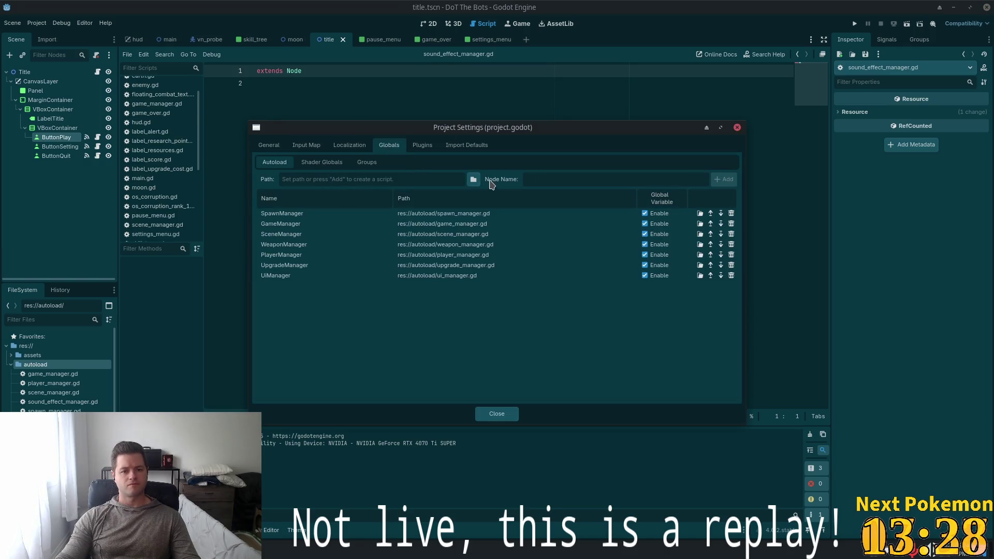
{"action": "left_click", "coordinate": [473, 180]}
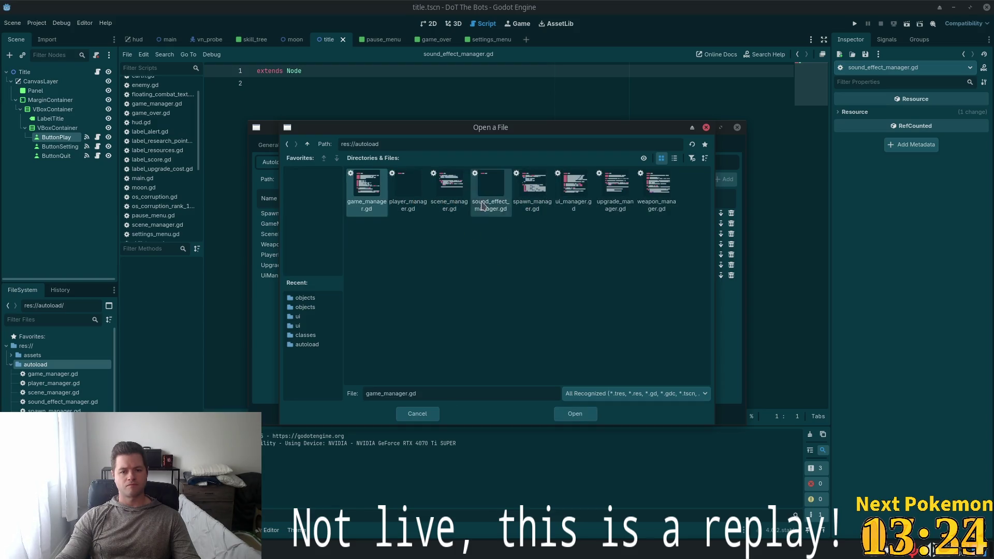
{"action": "double_click", "coordinate": [492, 188]}
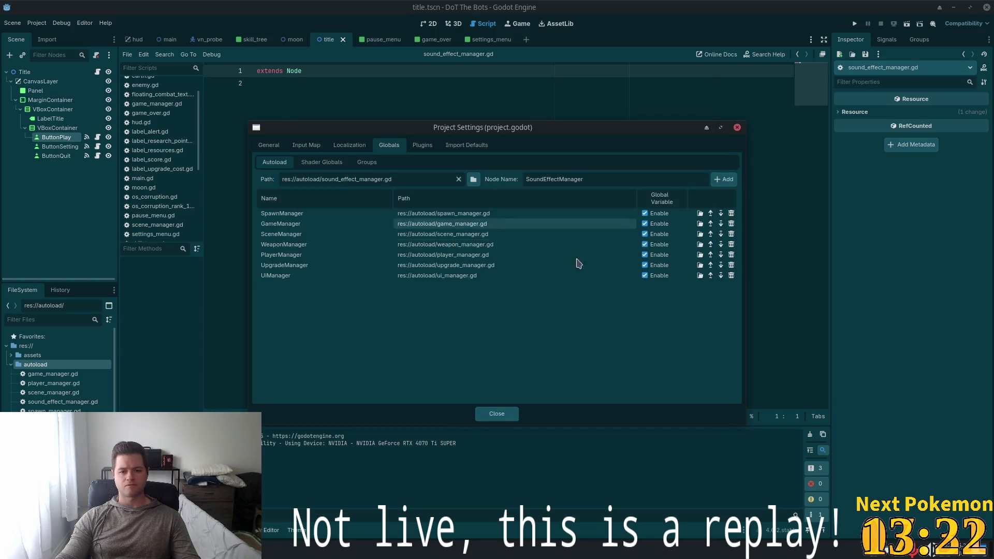
{"action": "left_click", "coordinate": [725, 183]}
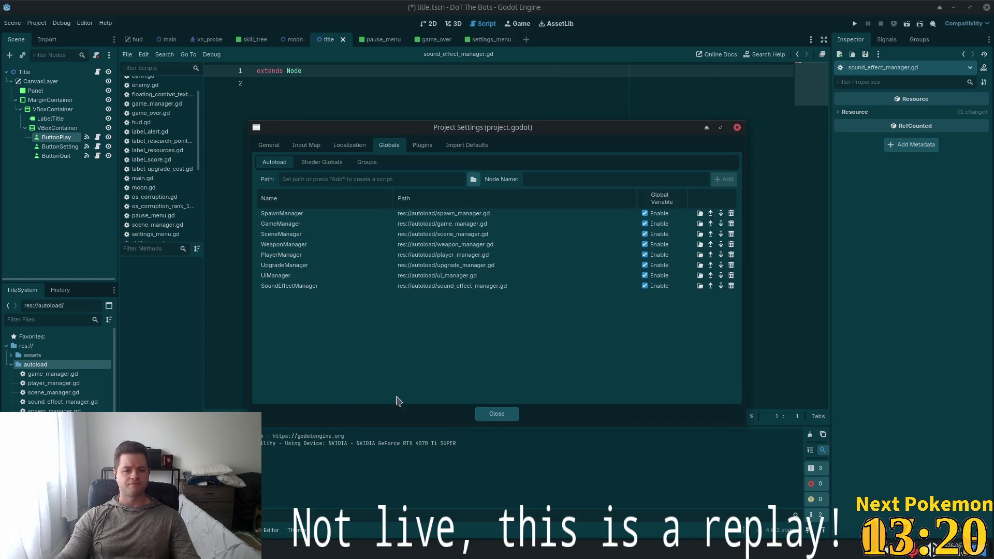
{"action": "left_click", "coordinate": [497, 414]}
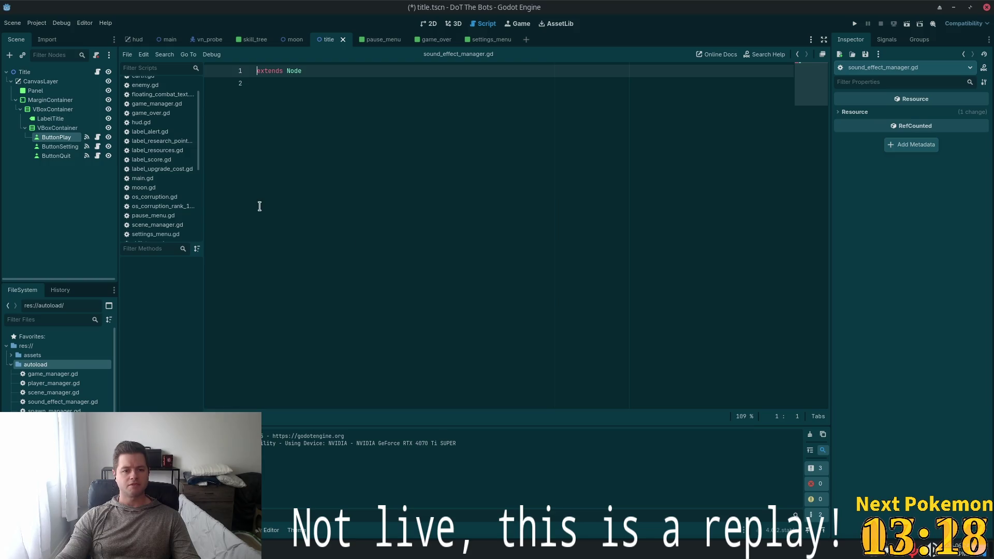
Save the project with Ctrl+S, then switch over to Cursor
{"action": "left_click", "coordinate": [311, 176]}
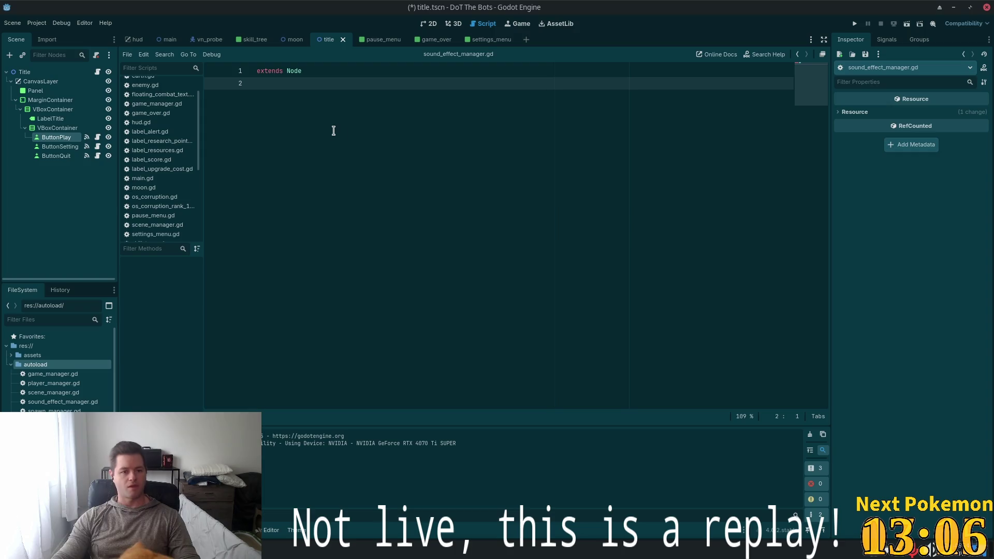
{"action": "key", "text": "ctrl+s"}
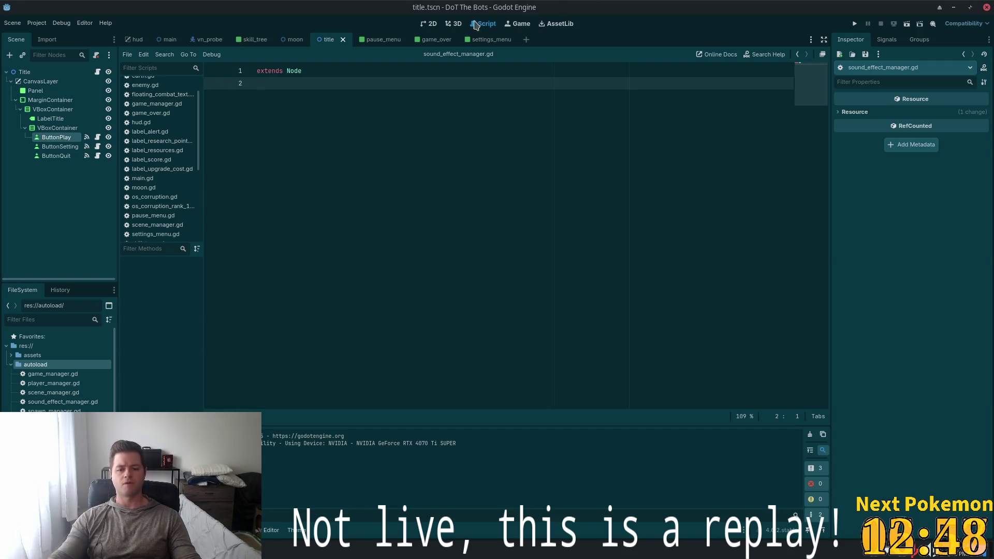
{"action": "key", "text": "alt+Tab"}
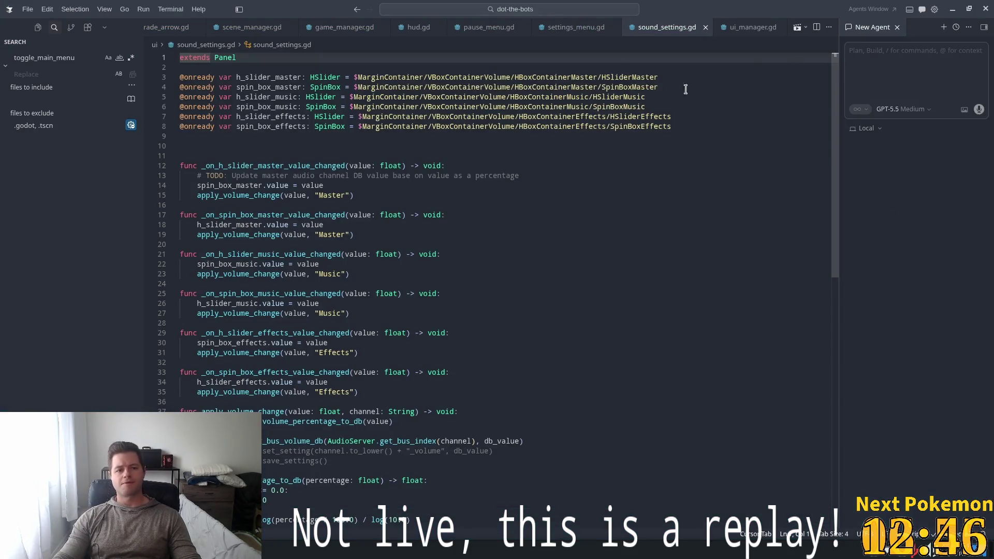
Open sound_effect_manager.gd in Cursor and focus the AI agent chat input
{"action": "double_click", "coordinate": [549, 107]}
{"action": "key", "text": "ctrl+p"}
{"action": "type", "text": "sound_e"}
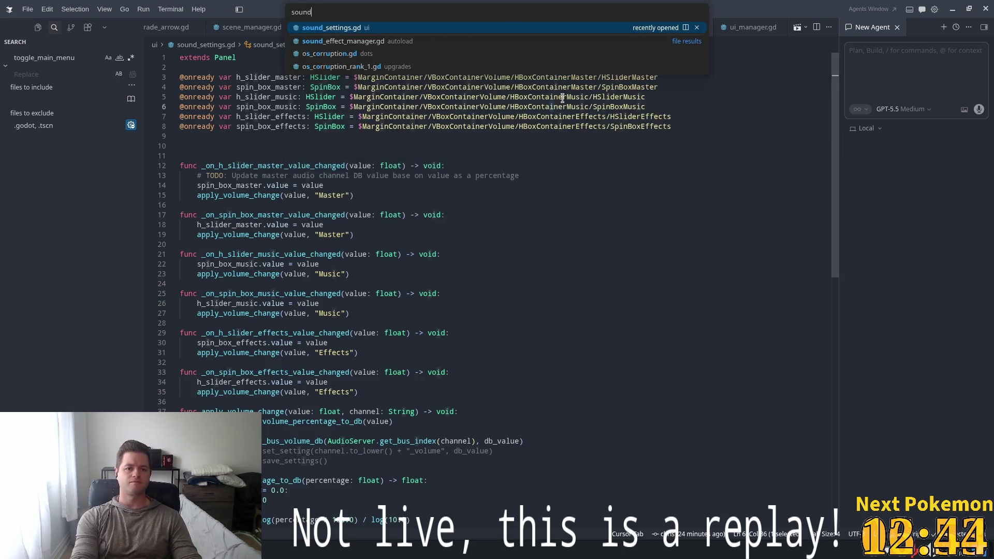
{"action": "key", "text": "Return"}
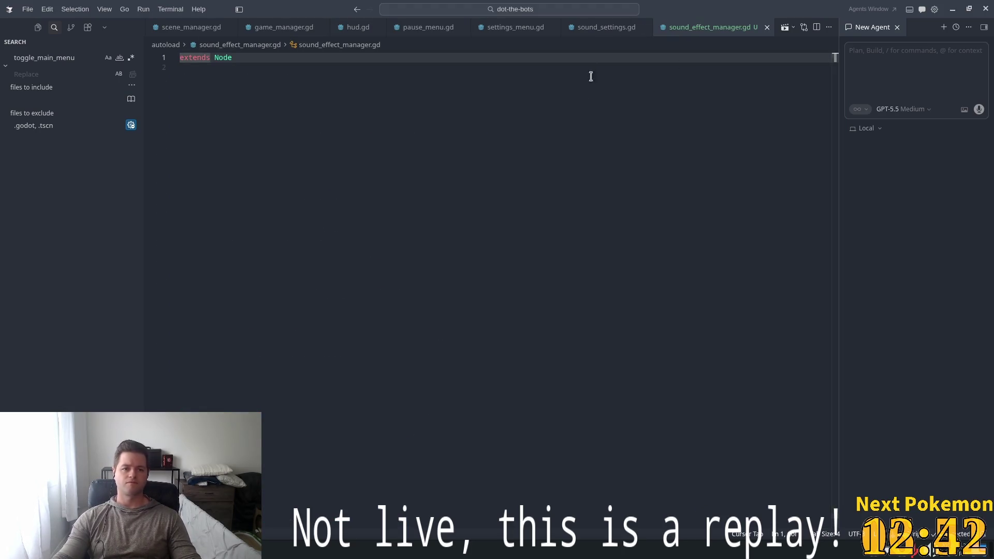
{"action": "left_click", "coordinate": [932, 76]}
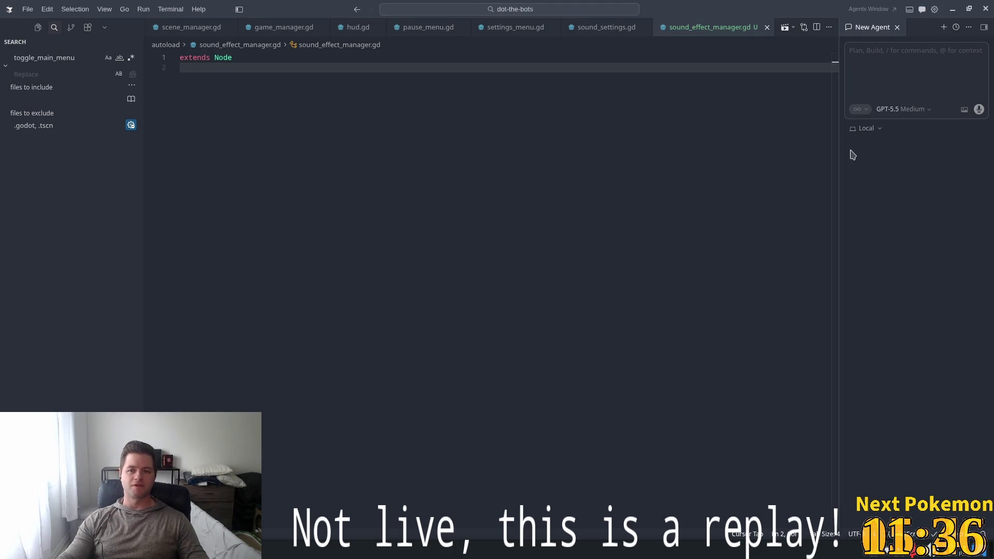
Back in Godot, search the Create New Node dialog for 'audi' node types
{"action": "key", "text": "alt+Tab"}
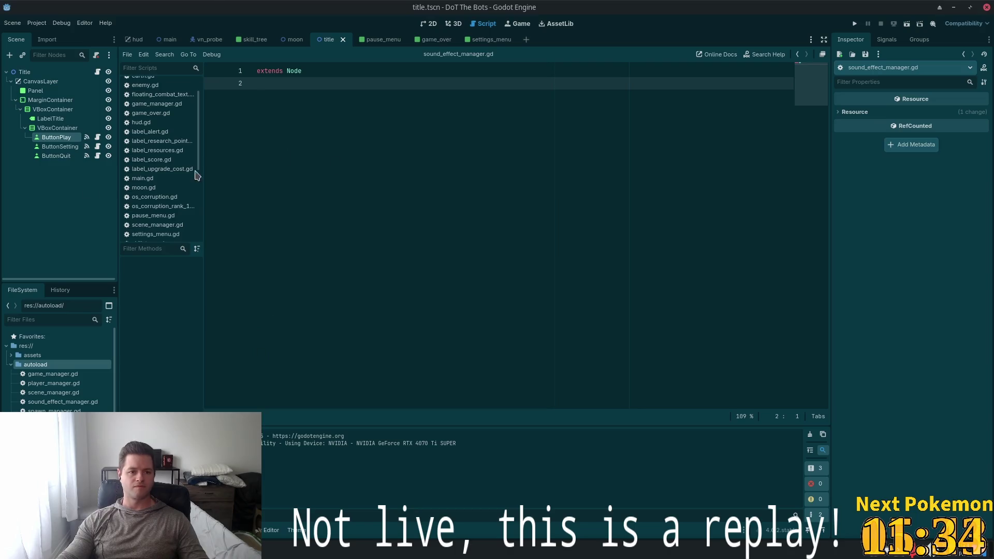
{"action": "left_click", "coordinate": [9, 55]}
{"action": "type", "text": "audi"}
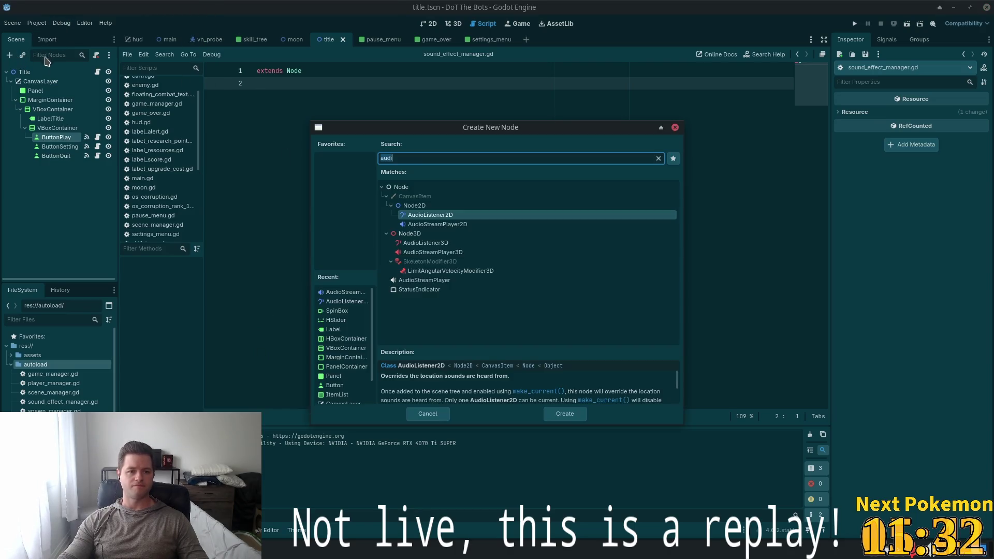